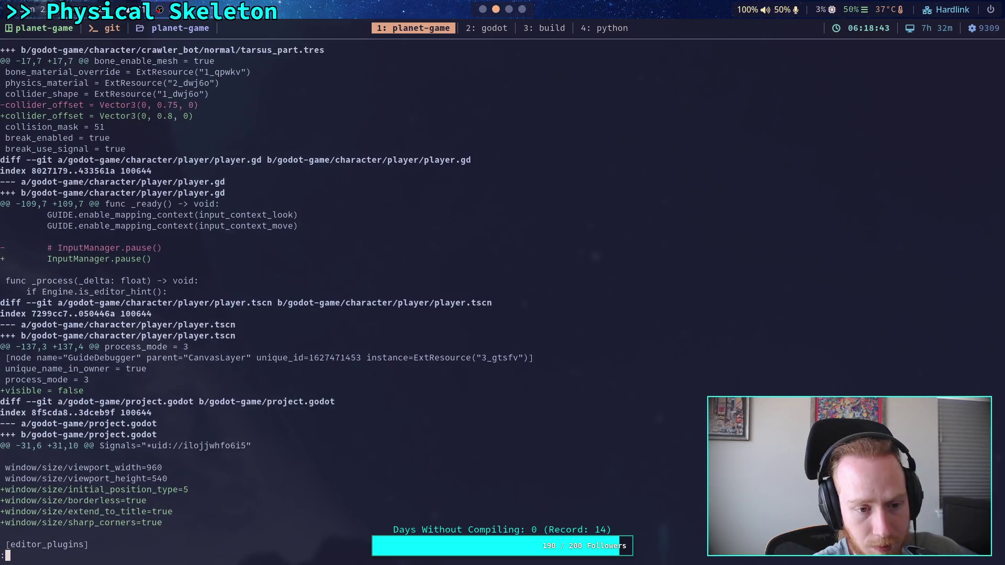
# - Scroll down through the test_world.tscn git diff in the pager
pyautogui.scroll(-5, 388, 301)
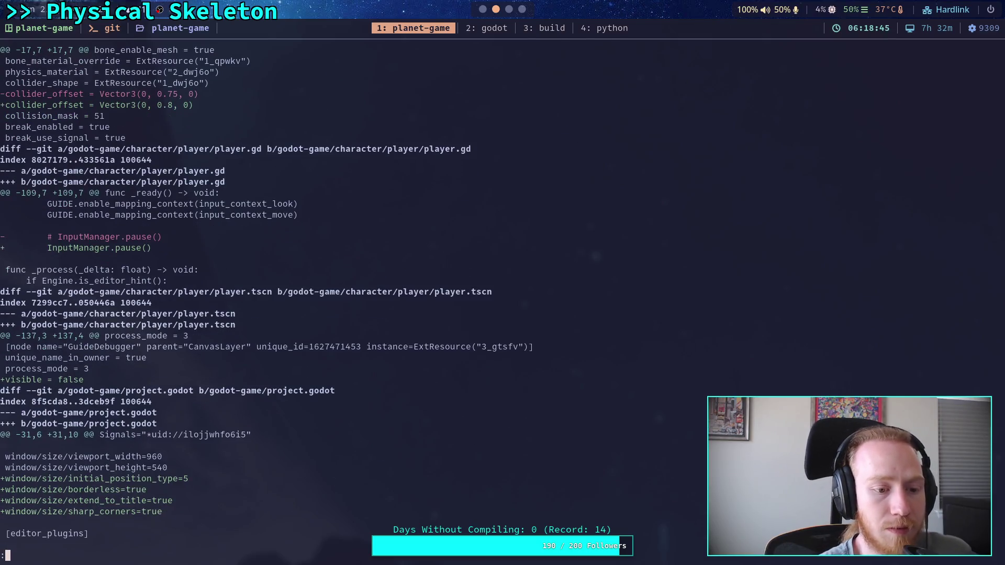
pyautogui.scroll(-2, 366, 298)
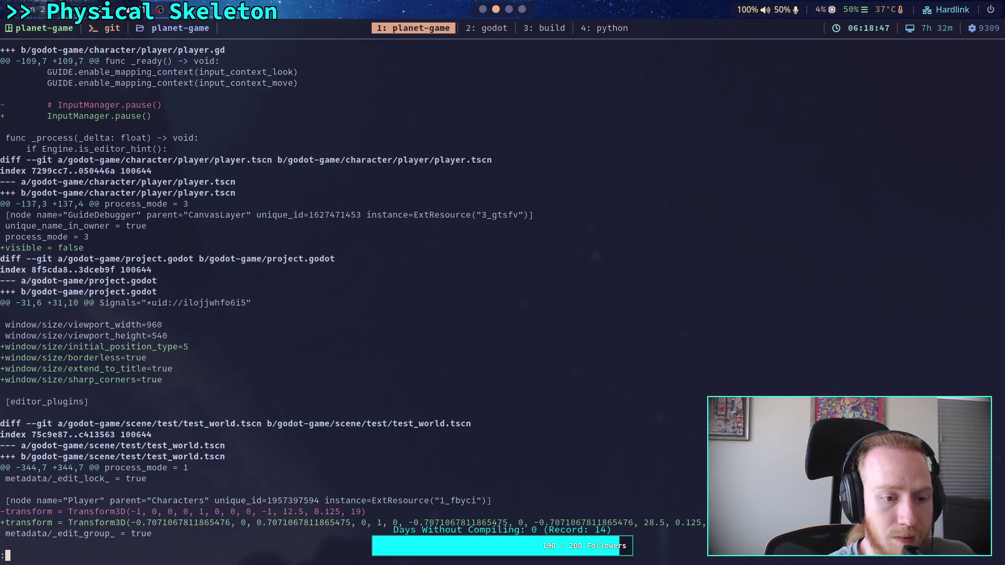
pyautogui.scroll(-3, 350, 299)
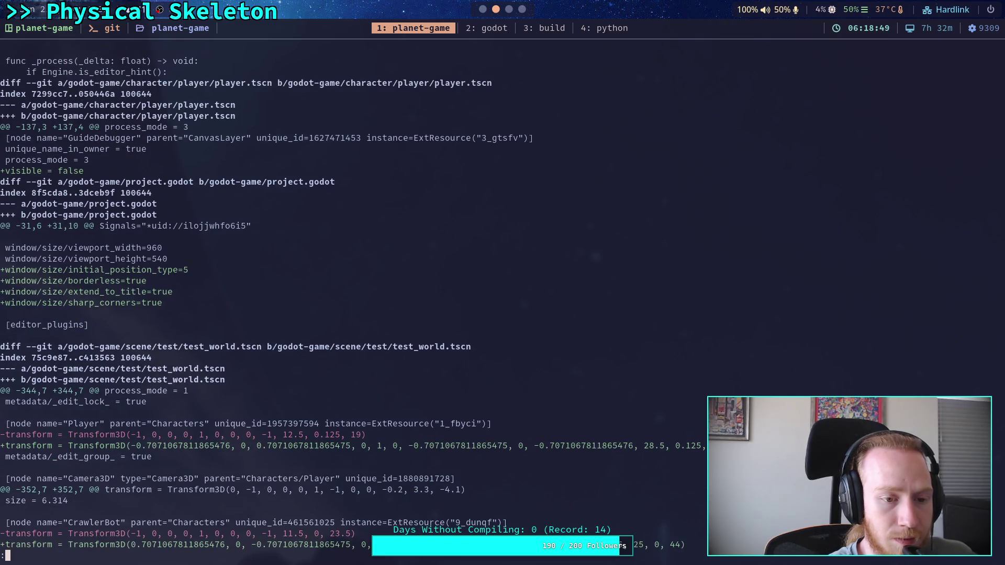
pyautogui.scroll(-3, 351, 298)
pyautogui.scroll(-1, 350, 298)
pyautogui.scroll(-3, 350, 298)
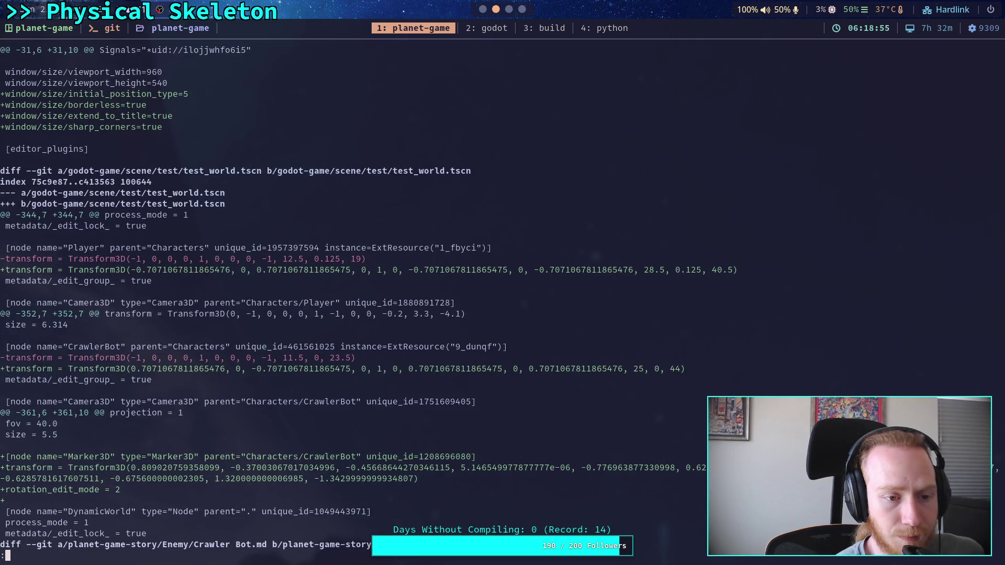
pyautogui.scroll(-3, 351, 298)
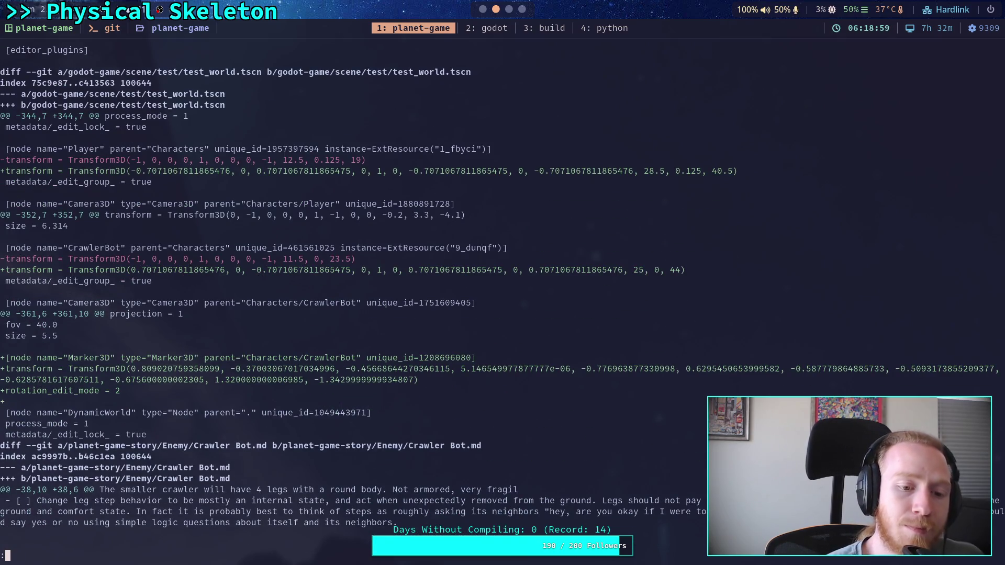
# - In Godot, delete the Marker3D node under CrawlerBot in DynamicWorld
pyautogui.press('super+2')
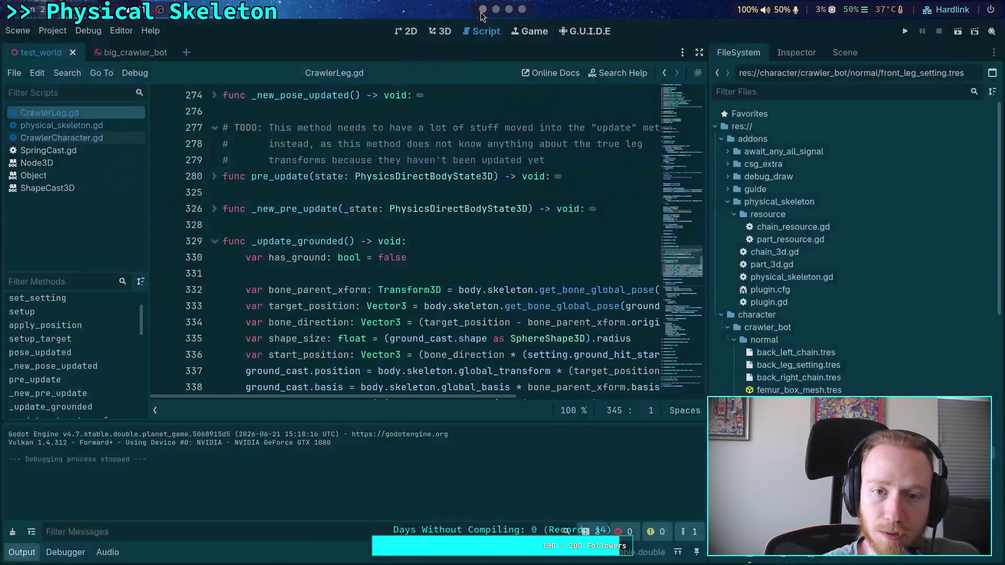
pyautogui.click(841, 57)
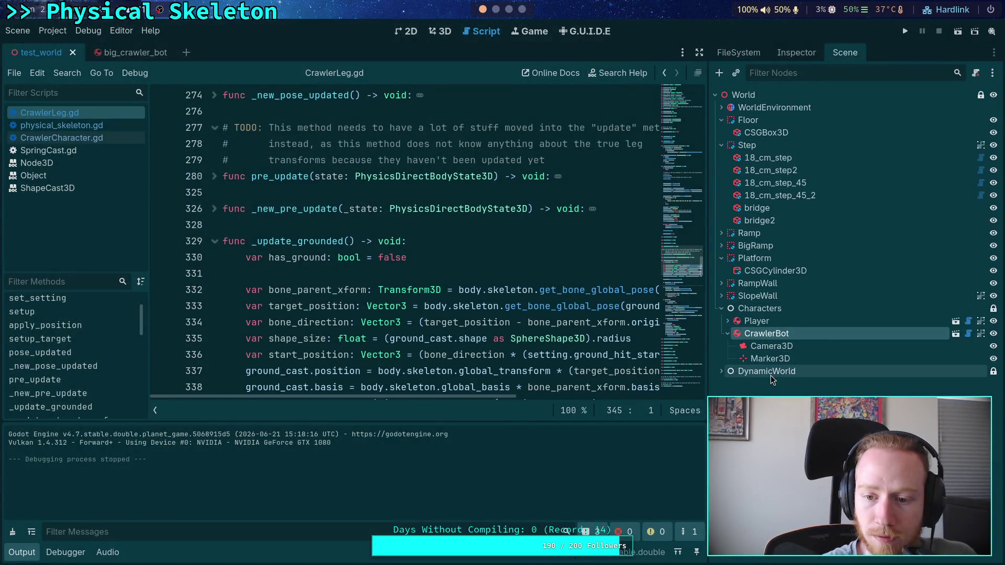
pyautogui.click(721, 372)
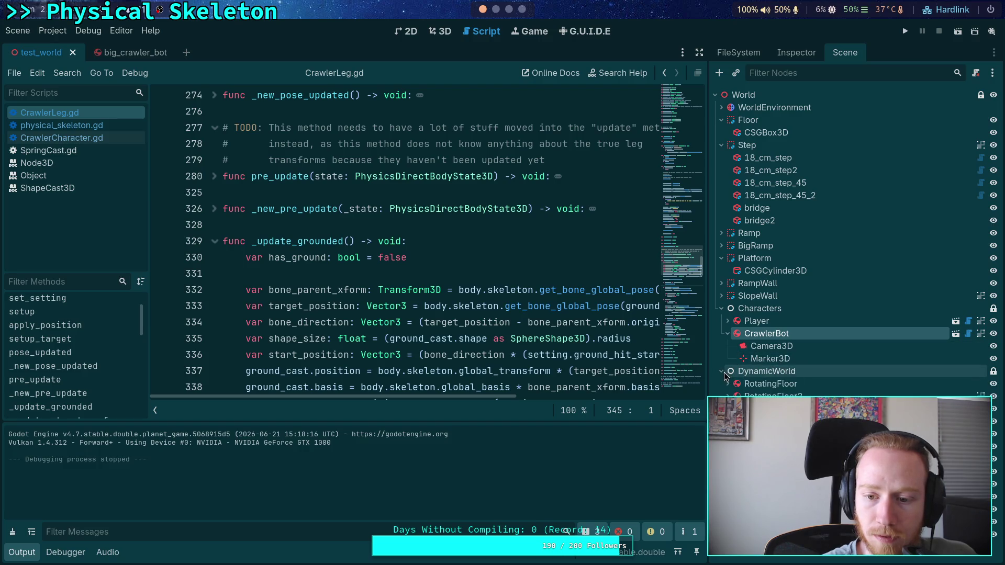
pyautogui.click(726, 376)
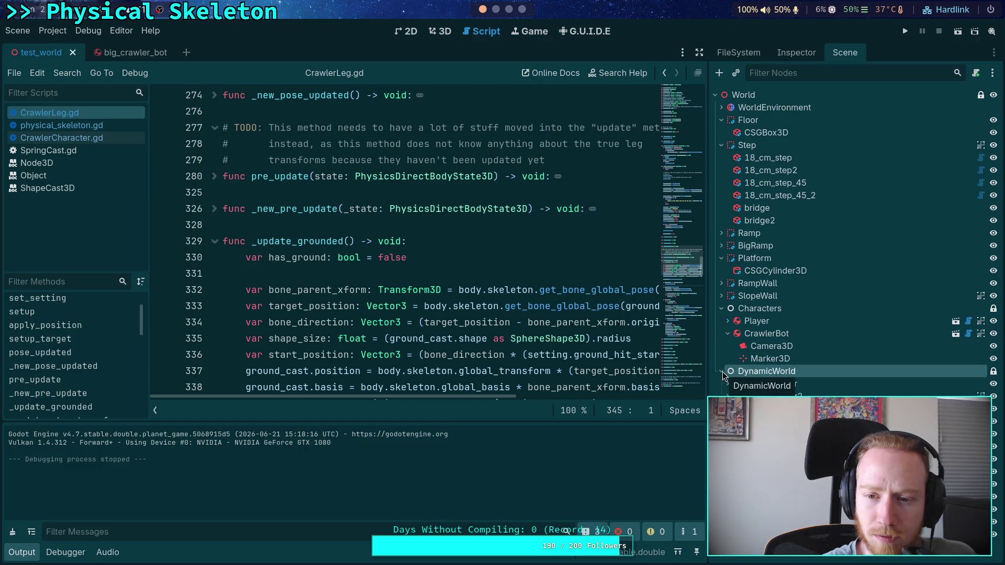
pyautogui.click(754, 360)
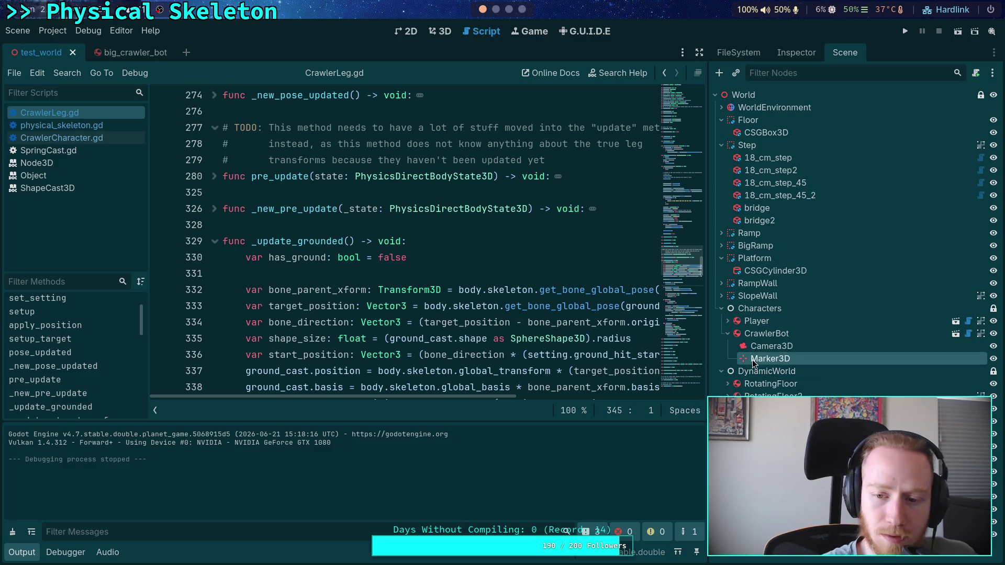
pyautogui.press('Delete')
pyautogui.click(535, 302)
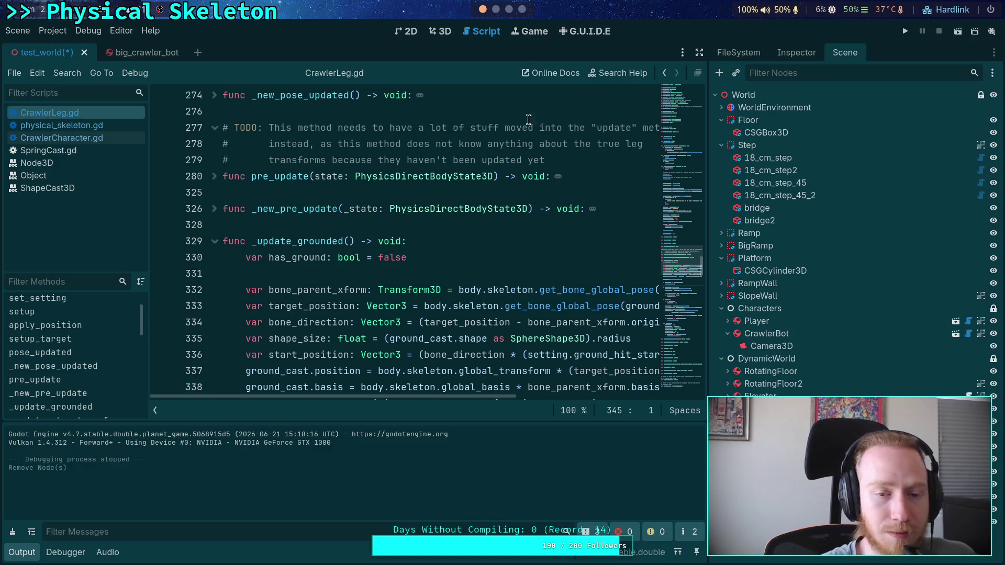
# - Switch back to the terminal workspace showing the git diff
pyautogui.click(508, 9)
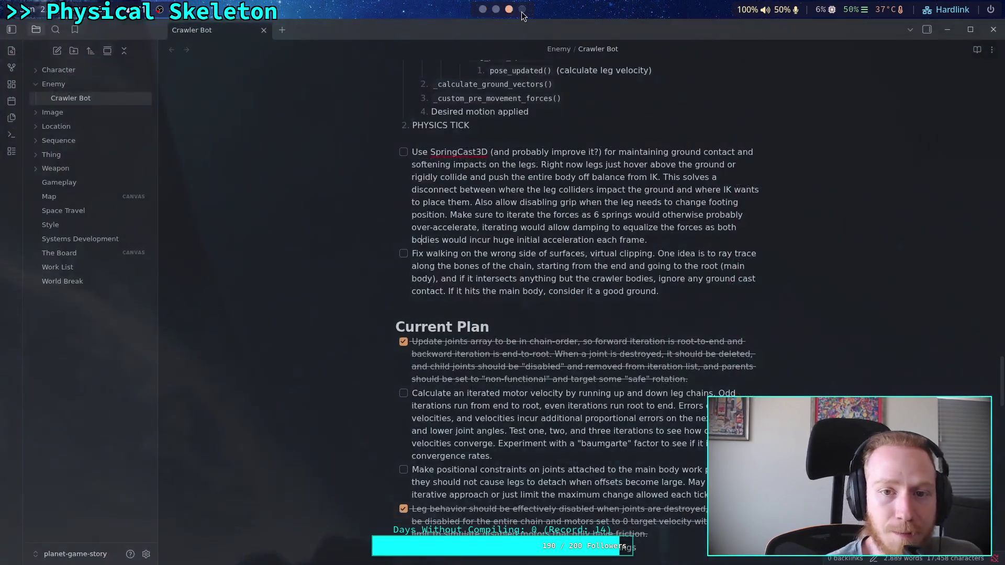
pyautogui.click(522, 9)
pyautogui.click(495, 9)
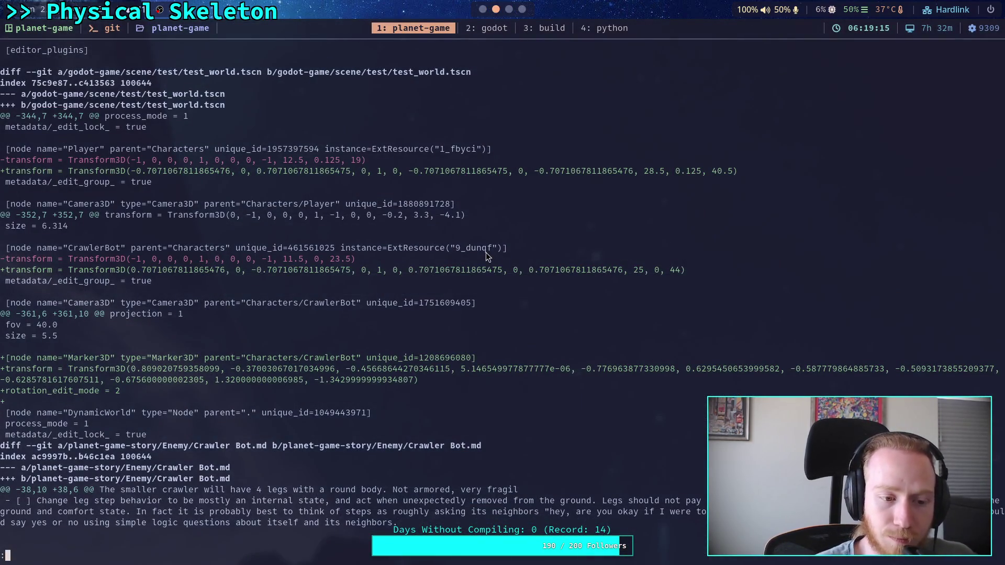
# - Leave the diff, check git status, and discard the local changes to player.gd
pyautogui.press('j')
pyautogui.press('j')
pyautogui.press('j')
pyautogui.press('j')
pyautogui.press('j')
pyautogui.press('j')
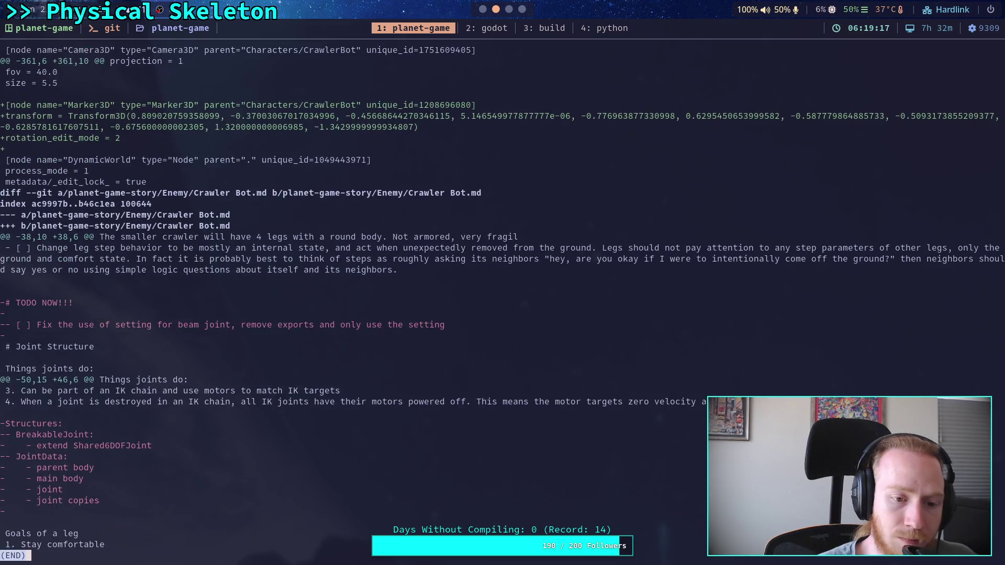
pyautogui.write('qgit status')
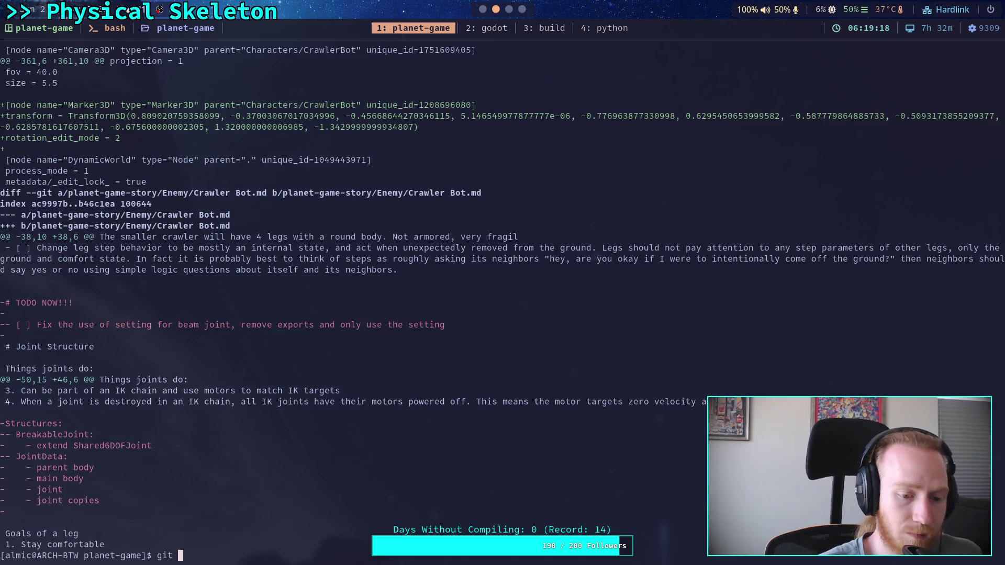
pyautogui.press('Return')
pyautogui.write('git rest')
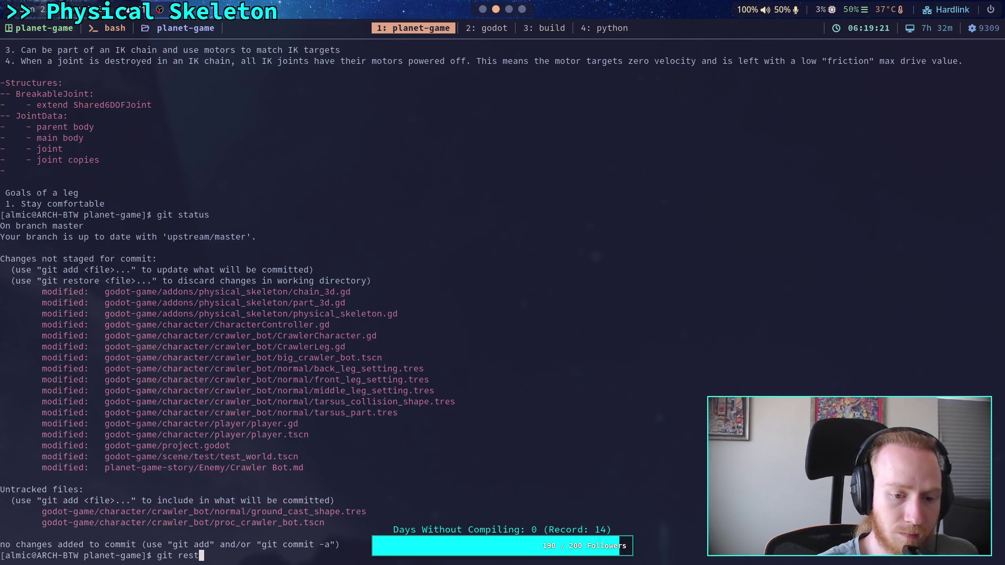
pyautogui.write('ore g')
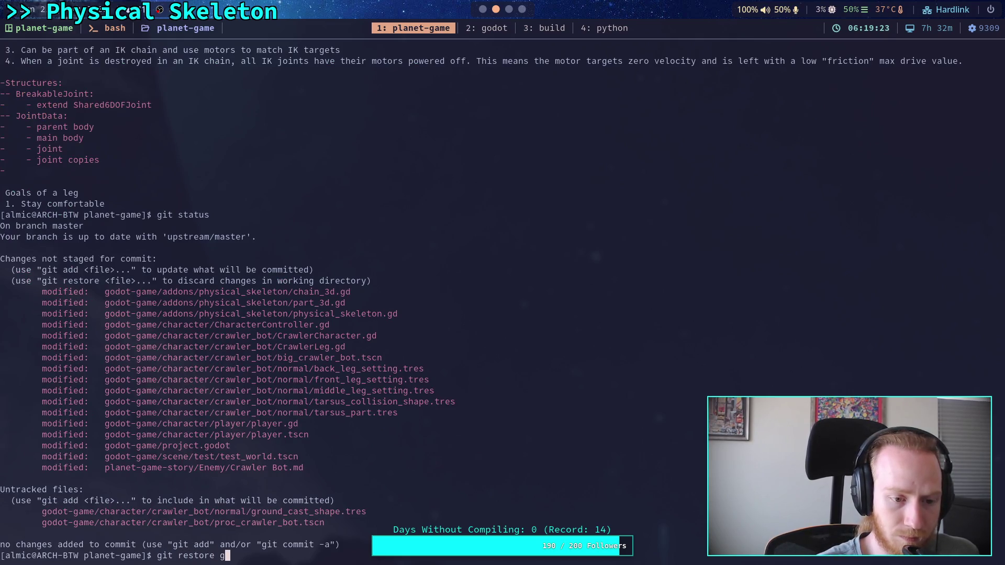
pyautogui.write('odot-game/character/player/player.gd')
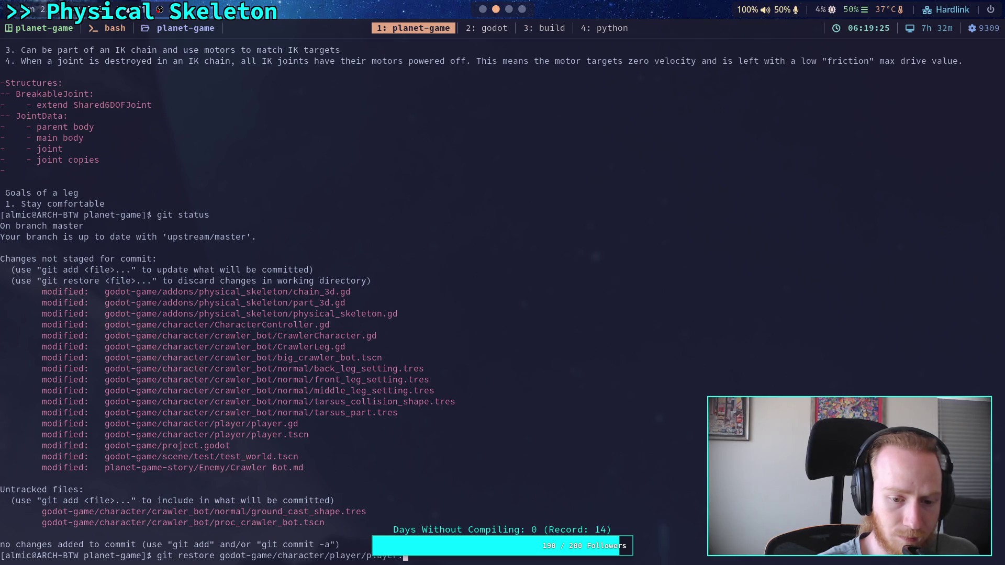
pyautogui.press('Return')
# - Stage the new crawler_bot/normal/ground_cast_shape.tres file
pyautogui.write('git diff --stage')
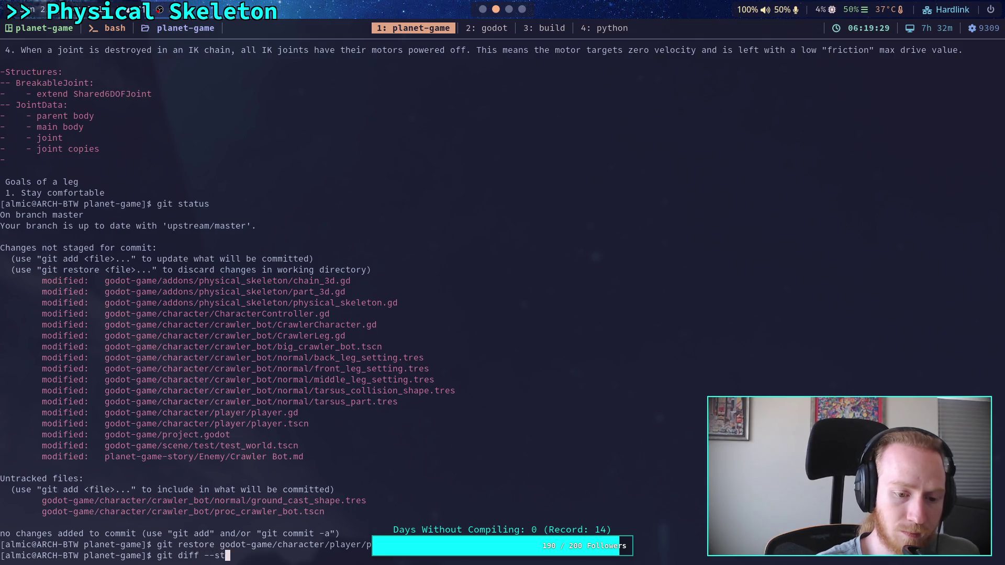
pyautogui.write('d')
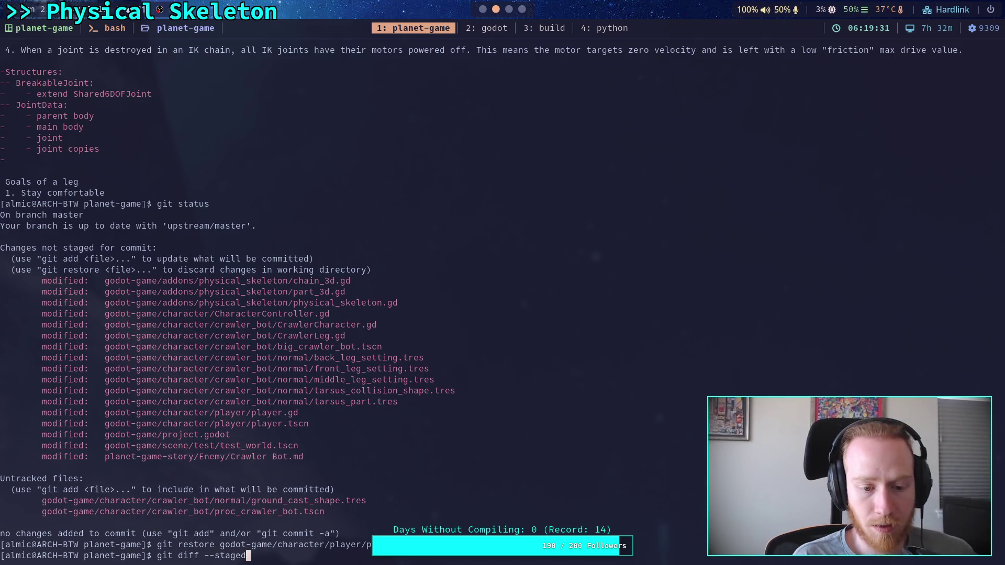
pyautogui.press('BackSpace')
pyautogui.press('BackSpace')
pyautogui.press('BackSpace')
pyautogui.write('add godot-game/character/crawler_bot/normal/gr')
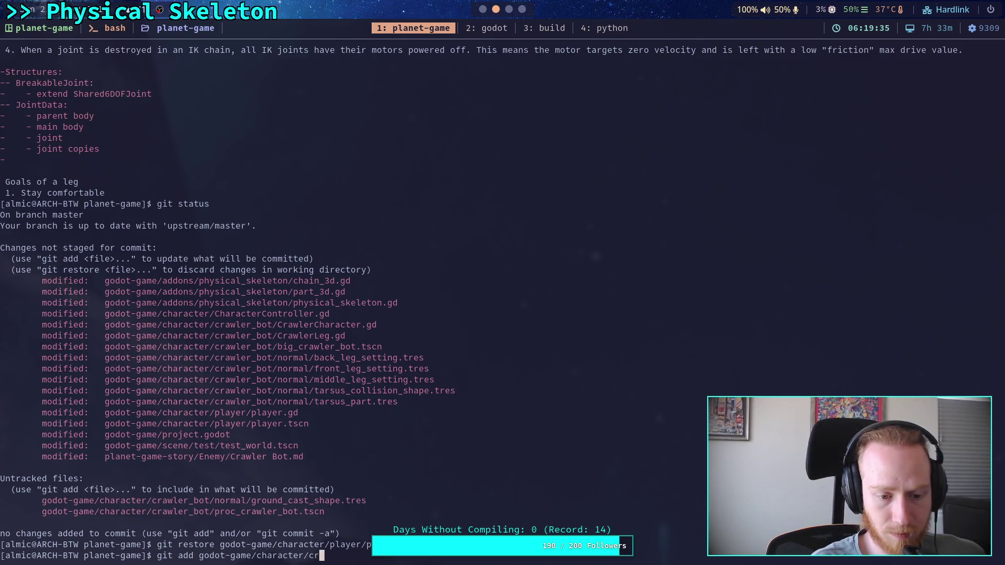
pyautogui.press('Tab')
pyautogui.press('Return')
# - Check git status and show the remaining unstaged diff
pyautogui.write('g')
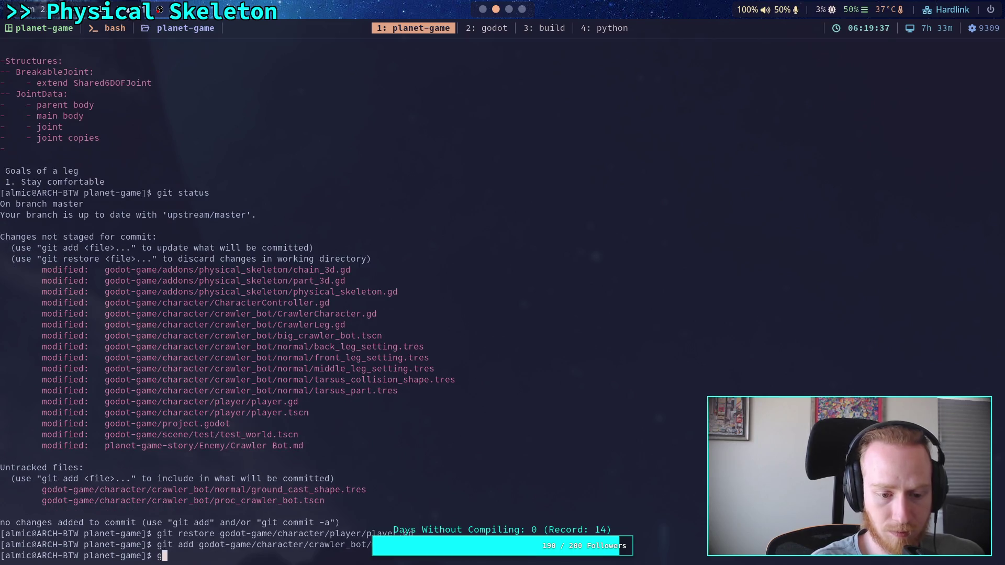
pyautogui.write('it status')
pyautogui.press('Return')
pyautogui.write('git diff')
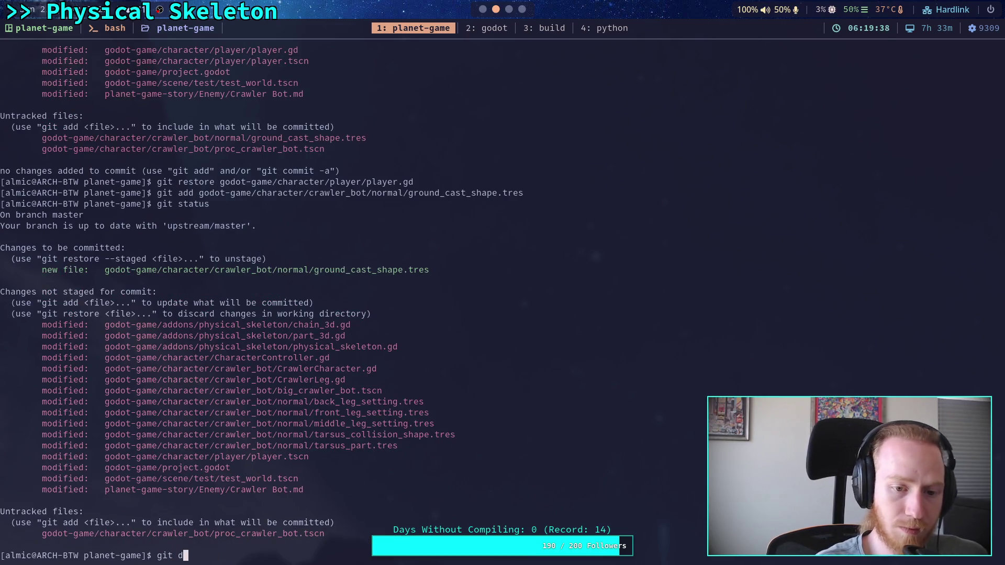
pyautogui.press('Return')
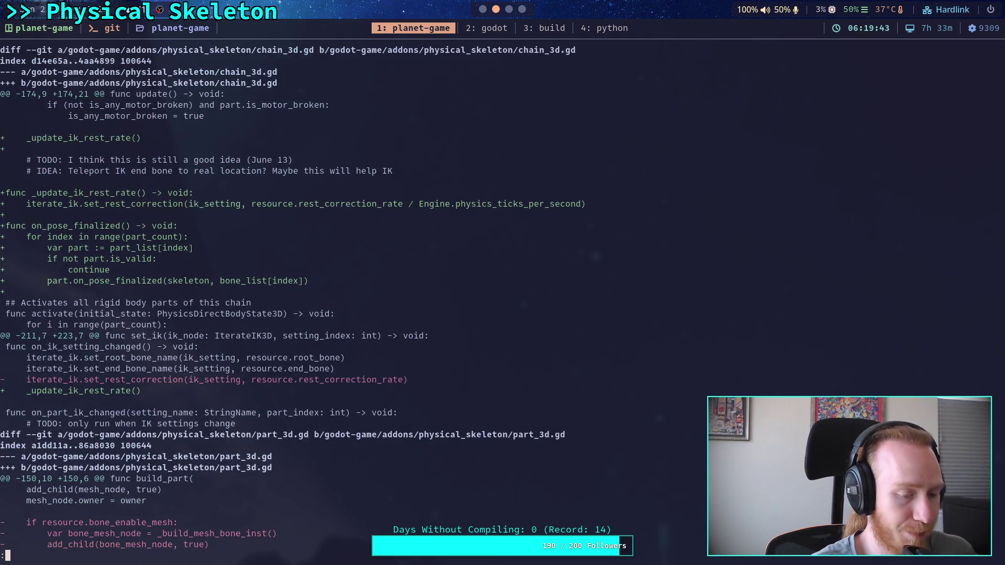
# - Stage the changes in the addons/physical_skeleton folder
pyautogui.write('qgit add go')
pyautogui.press('Tab')
pyautogui.write('a')
pyautogui.press('Tab')
pyautogui.write('p')
pyautogui.press('Tab')
pyautogui.press('Return')
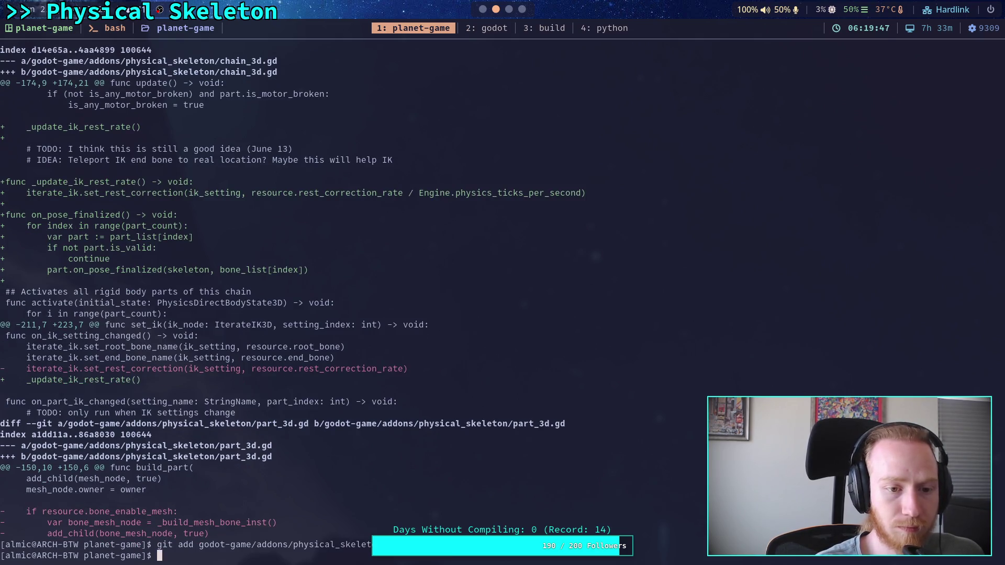
# - Page through the unstaged diff from physical_skeleton.gd to the CrawlerLeg.gd changes
pyautogui.write('git diff')
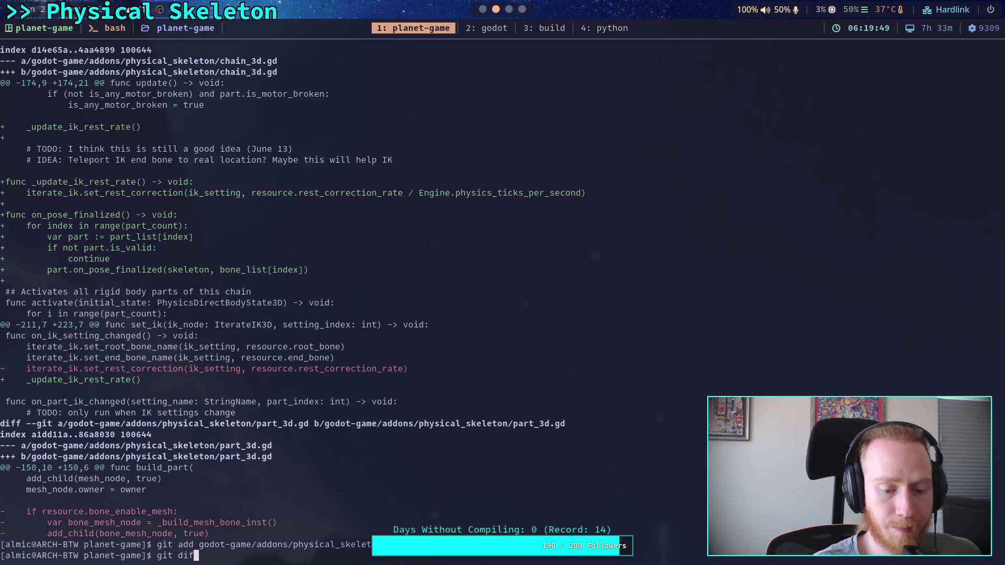
pyautogui.press('Return')
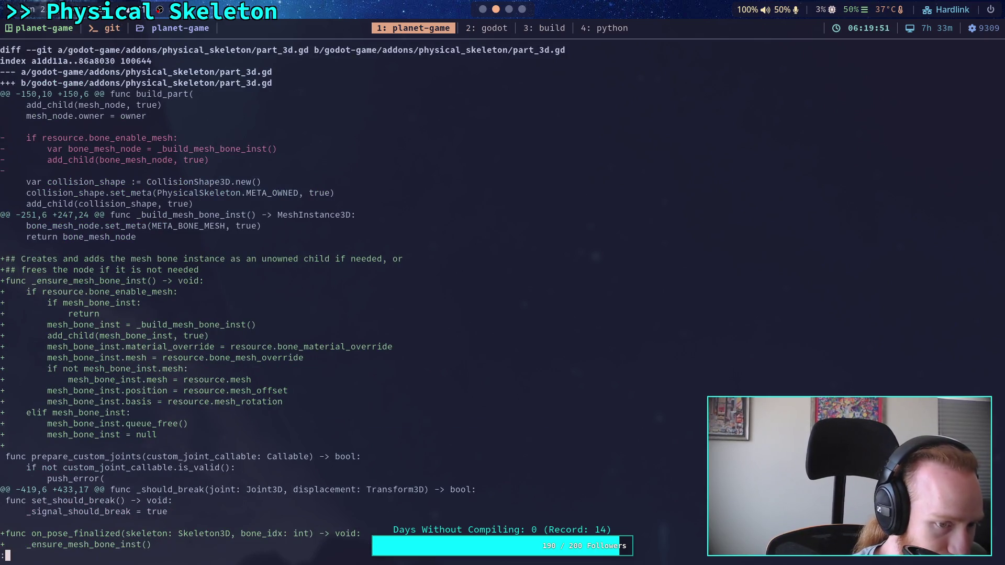
pyautogui.press('space')
pyautogui.press('space')
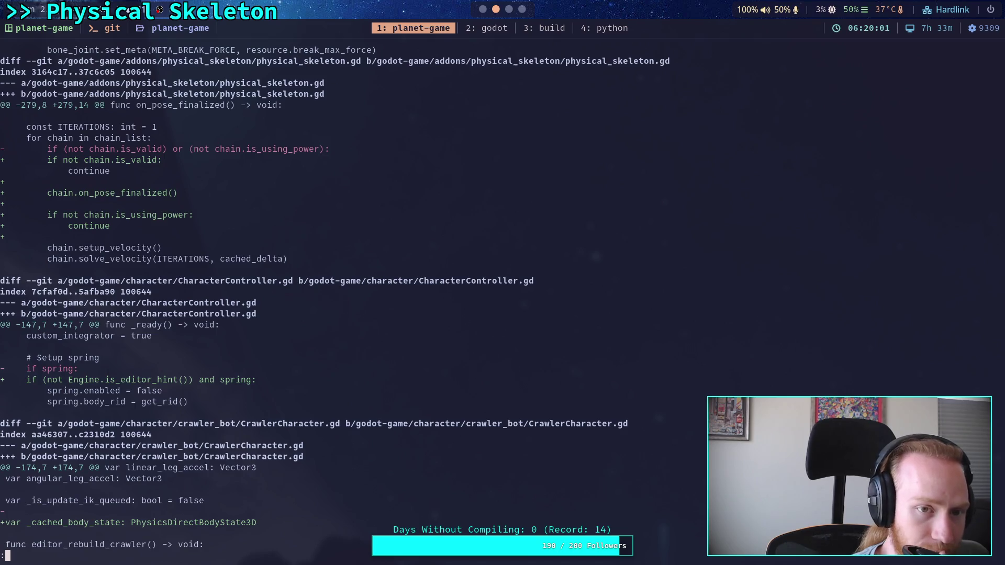
pyautogui.press('space')
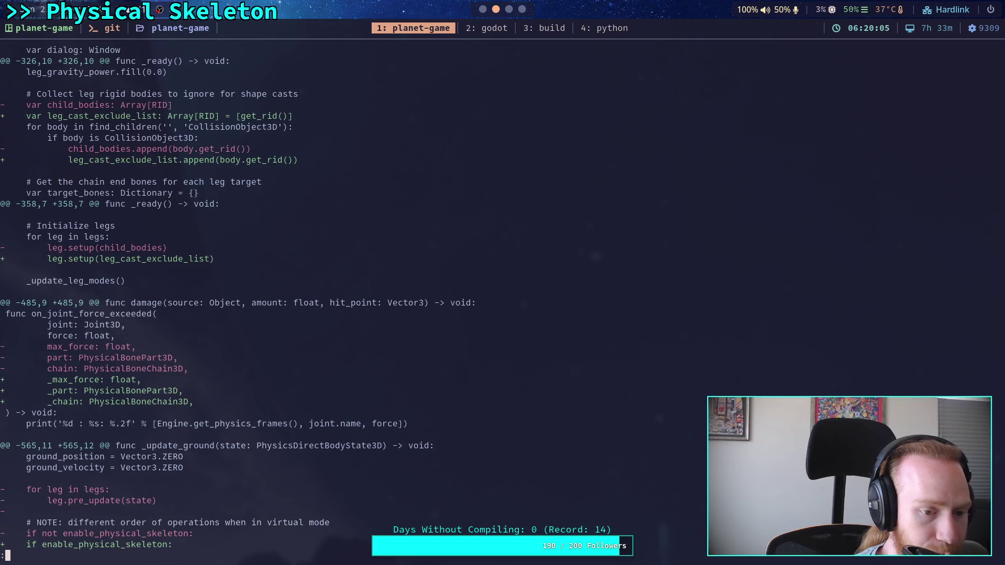
pyautogui.press('space')
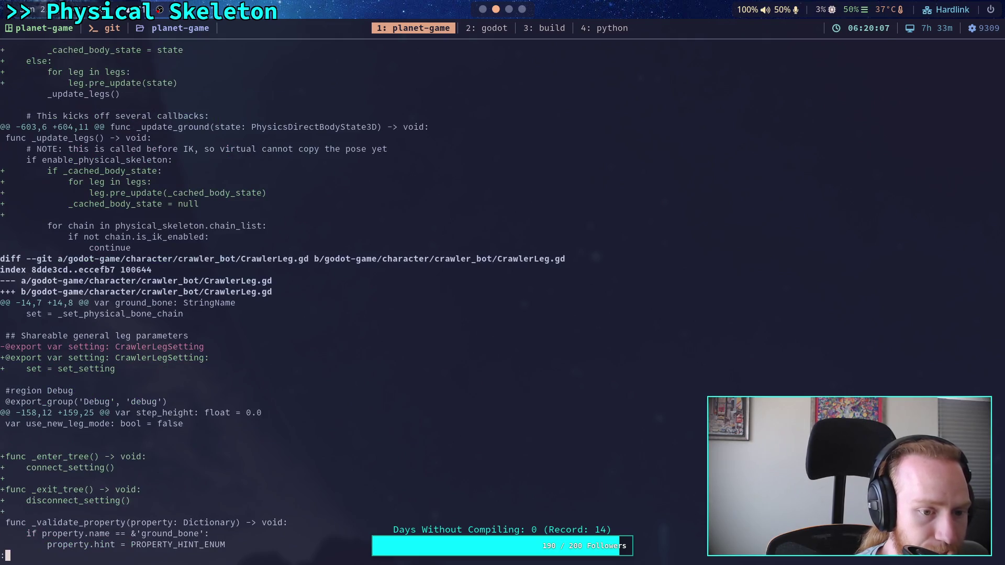
pyautogui.press('space')
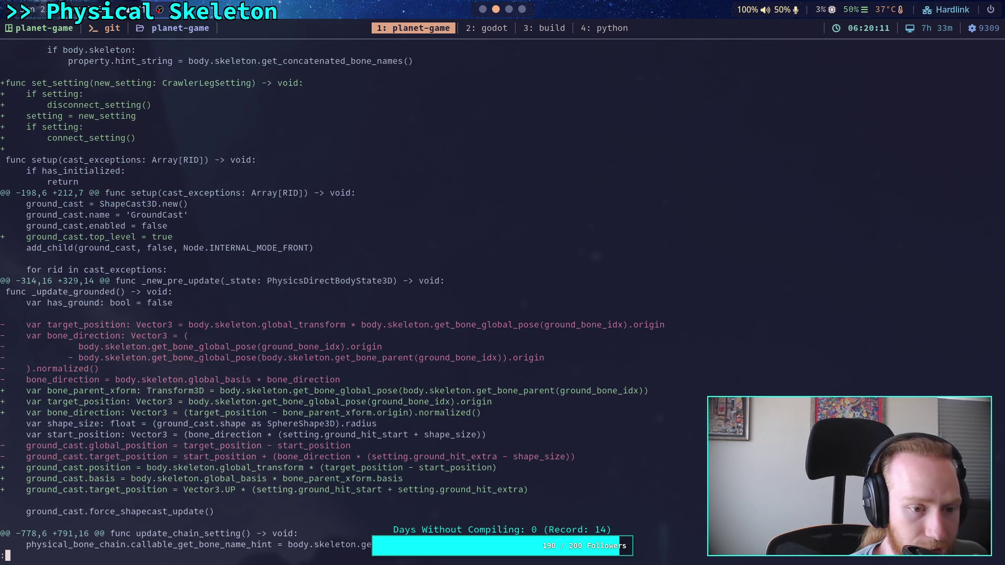
# - Scroll back and forth to review the CrawlerLeg.gd changes
pyautogui.scroll(-5, 389, 300)
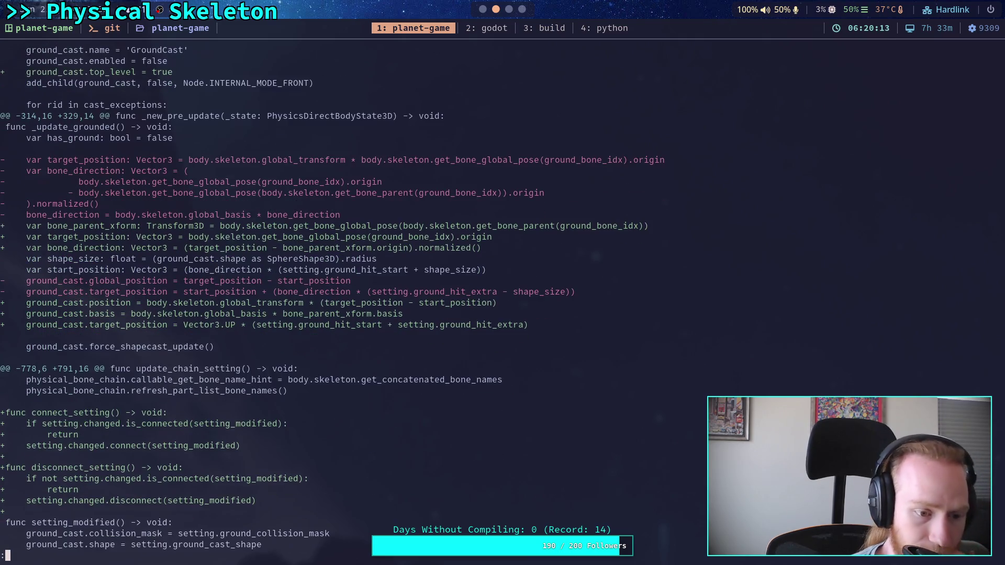
pyautogui.scroll(-1, 389, 299)
pyautogui.scroll(5, 389, 300)
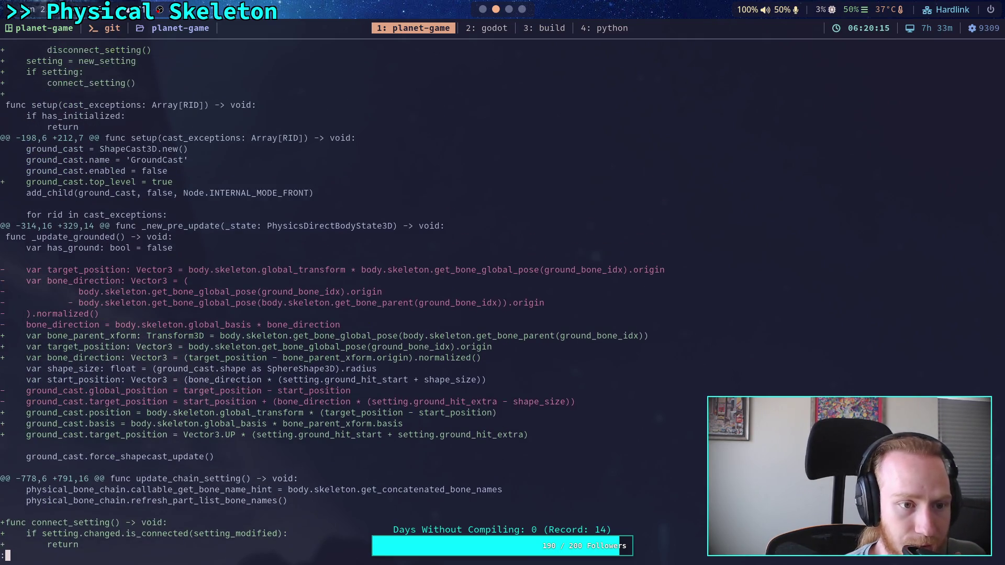
pyautogui.scroll(5, 389, 300)
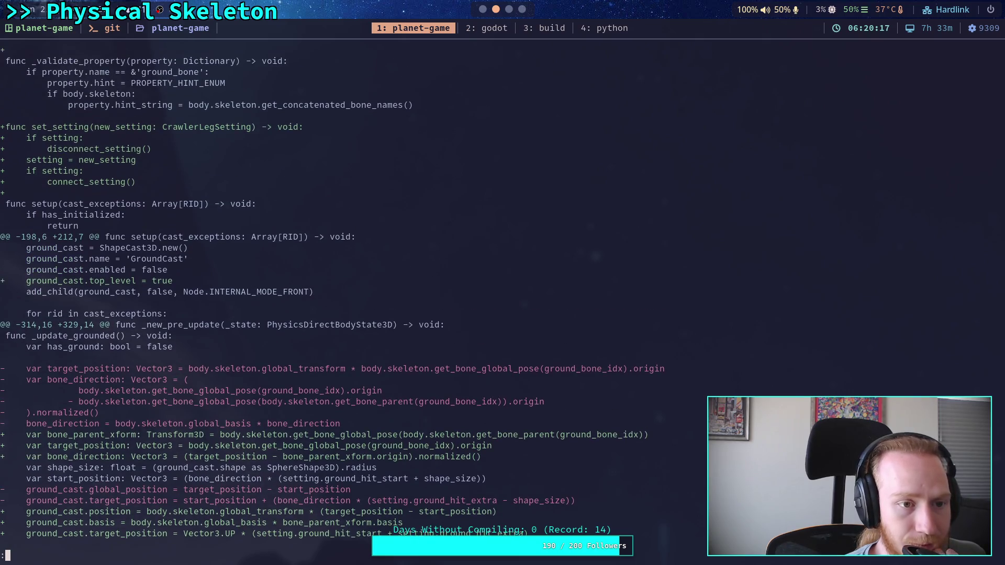
pyautogui.scroll(3, 390, 300)
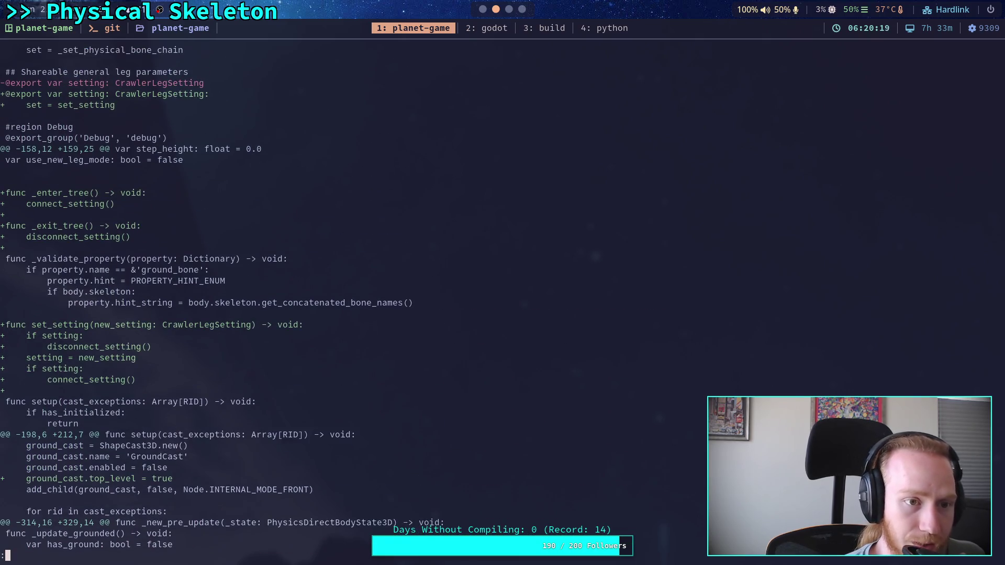
pyautogui.scroll(-1, 389, 300)
pyautogui.scroll(3, 389, 300)
pyautogui.scroll(1, 389, 300)
pyautogui.scroll(-5, 390, 299)
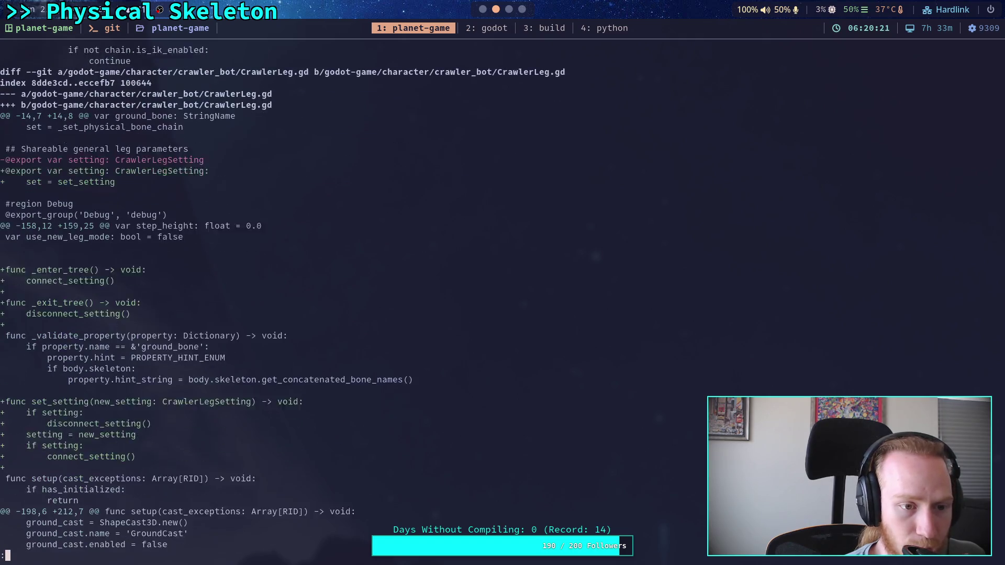
pyautogui.scroll(-15, 389, 300)
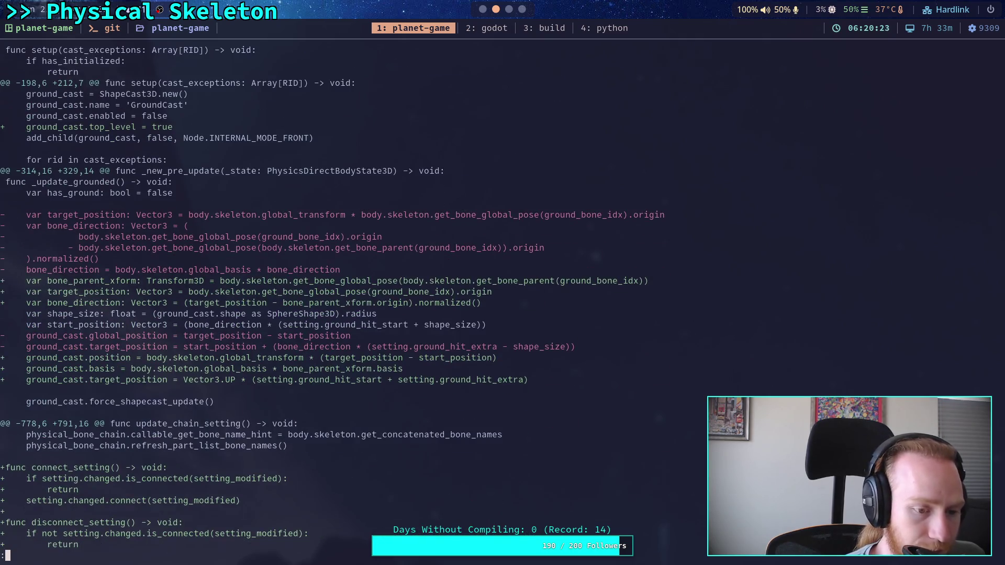
pyautogui.scroll(-1, 389, 300)
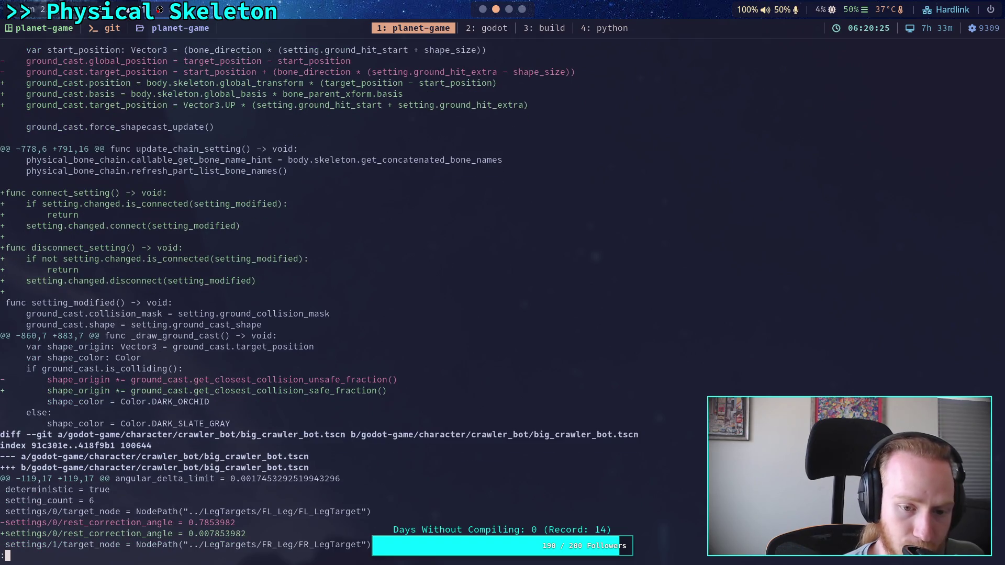
pyautogui.scroll(13, 389, 300)
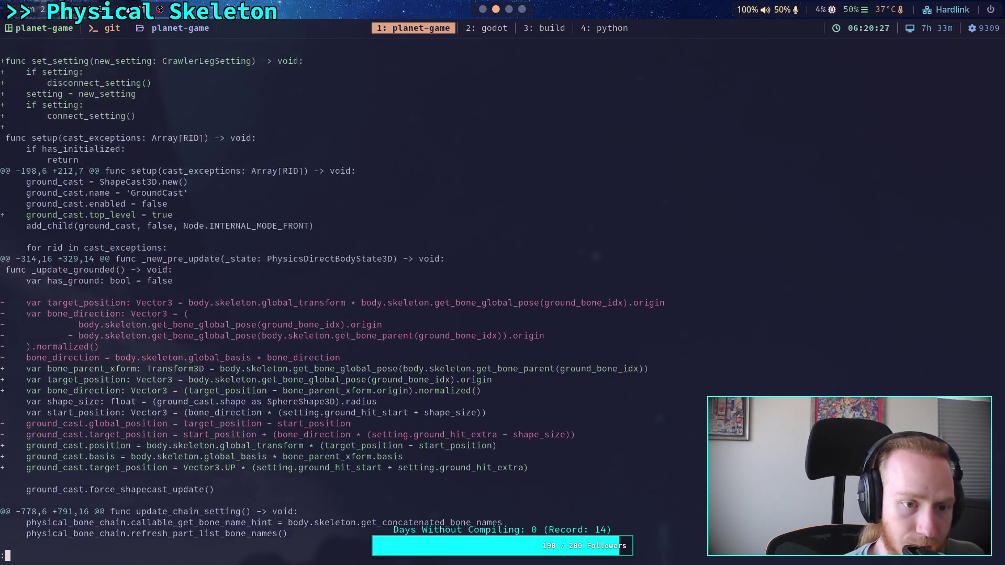
pyautogui.scroll(16, 389, 300)
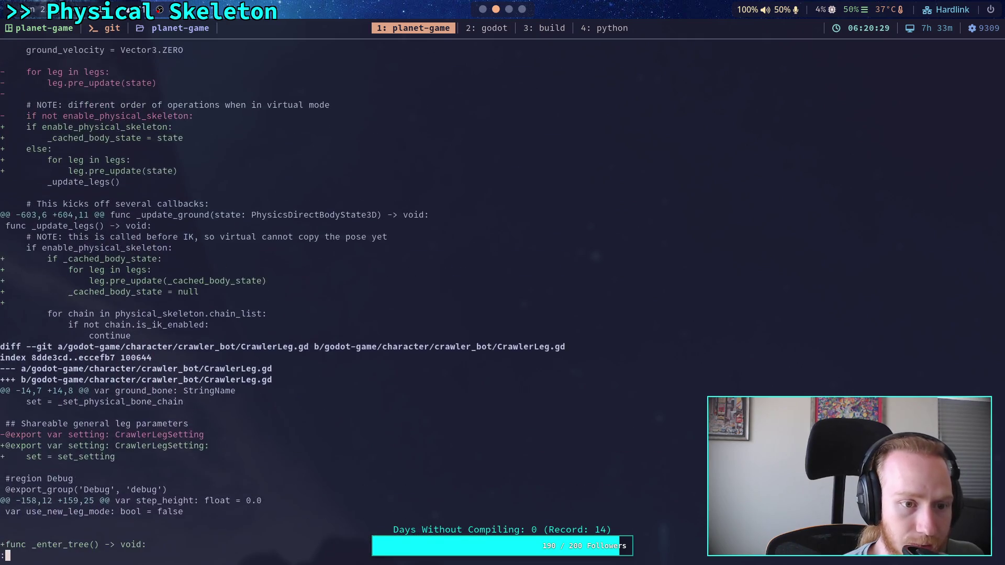
pyautogui.scroll(3, 389, 299)
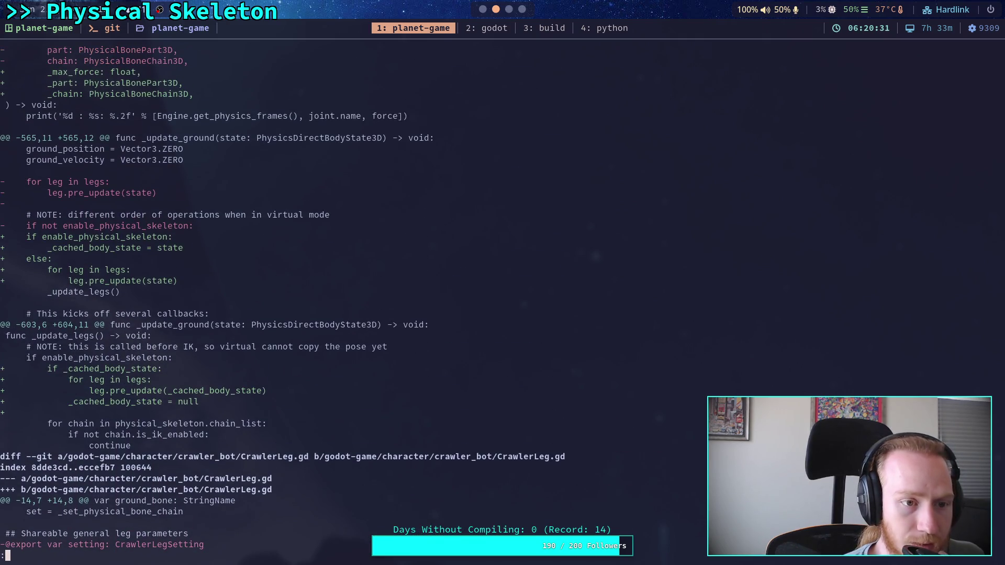
pyautogui.scroll(6, 389, 300)
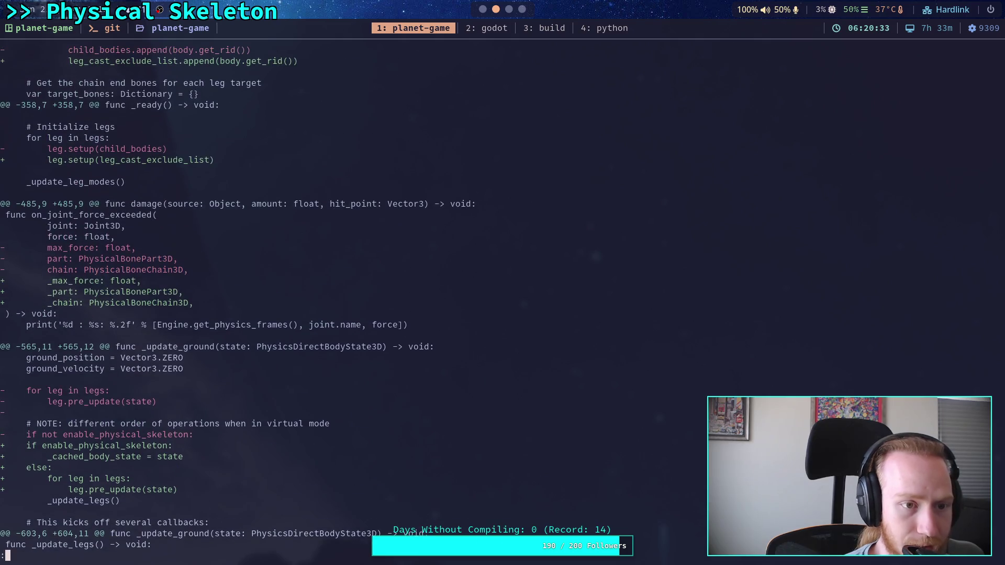
pyautogui.scroll(7, 389, 300)
pyautogui.scroll(1, 389, 300)
pyautogui.scroll(-7, 390, 300)
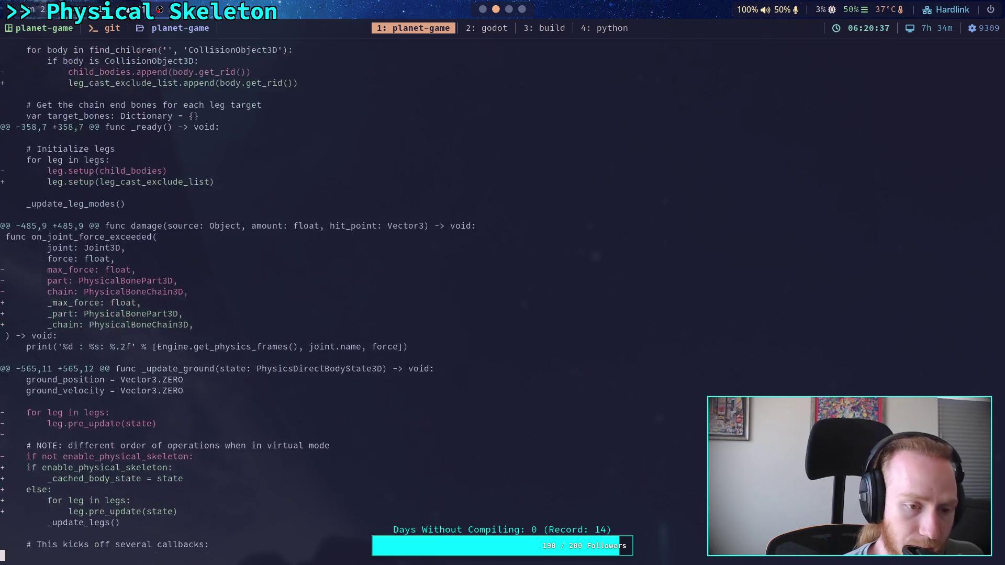
pyautogui.scroll(-6, 389, 300)
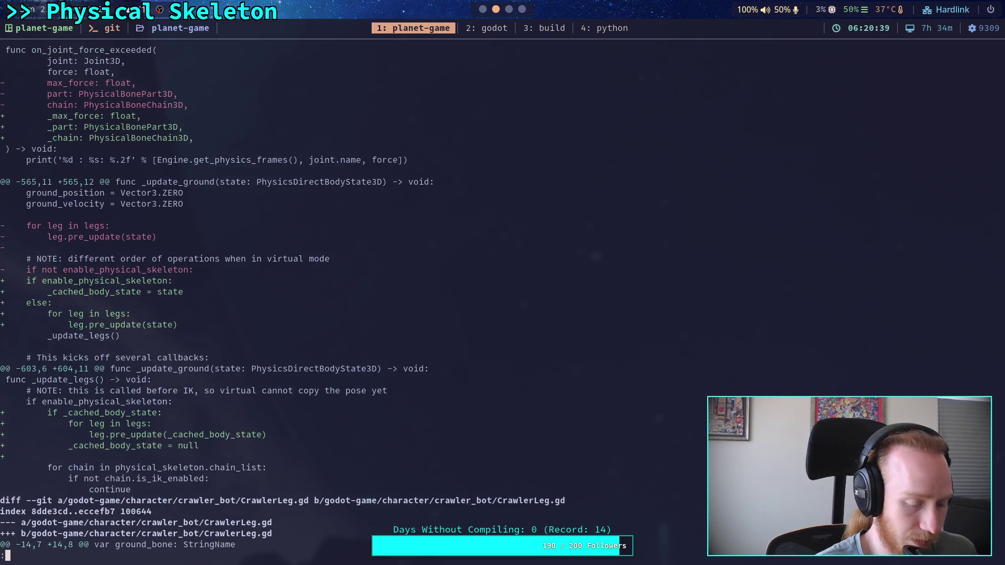
# - Quit the pager and run git status
pyautogui.write('qgit status')
pyautogui.press('Return')
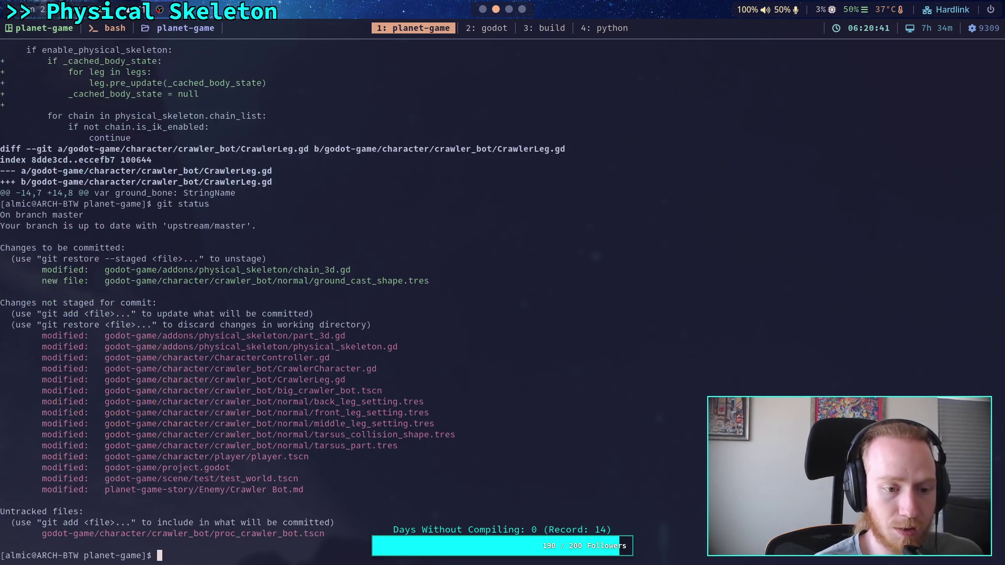
pyautogui.write('git add godot-game/addons/')
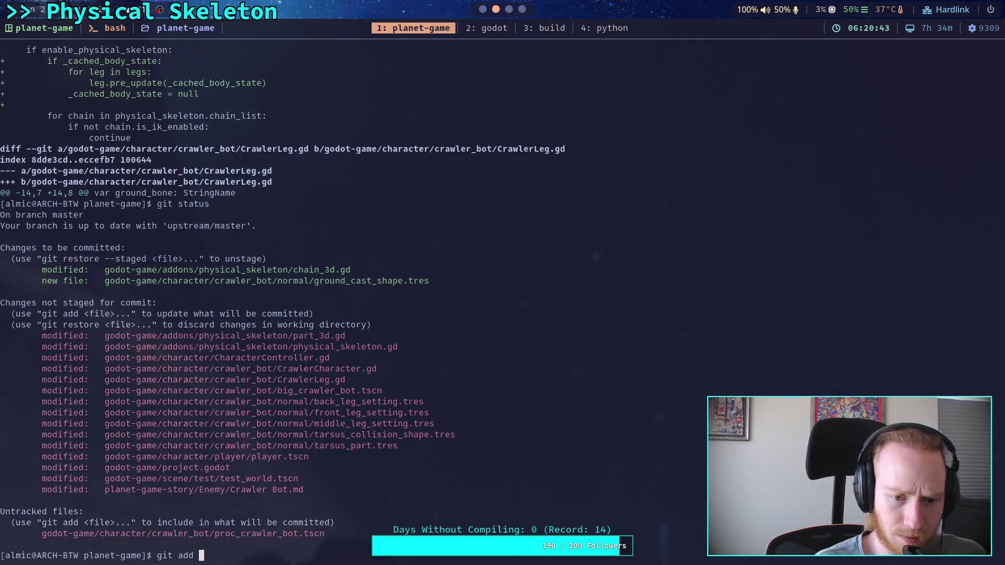
pyautogui.write('physical_skeleton/')
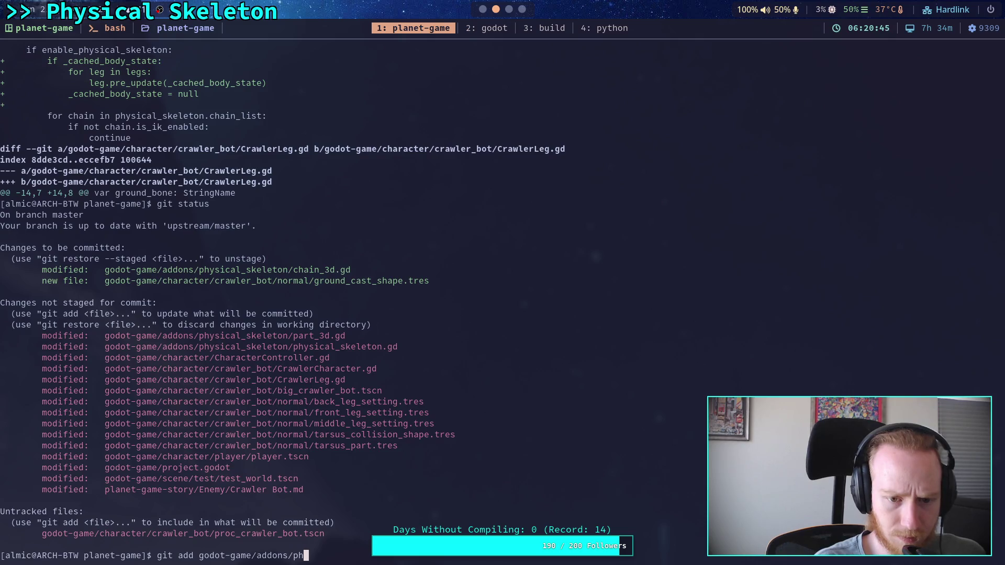
# - Stage the addons/physical_skeleton folder and check git status
pyautogui.press('Tab')
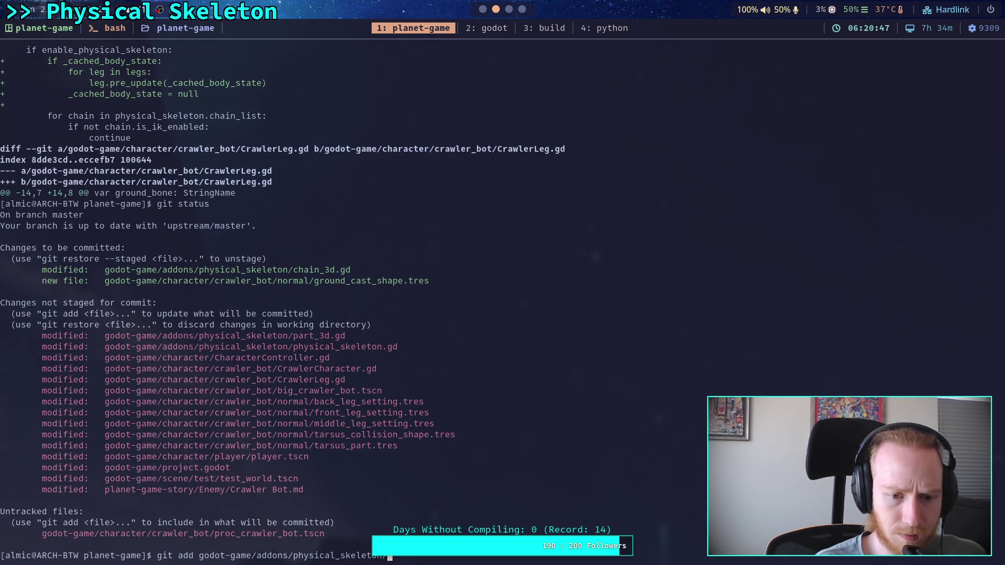
pyautogui.press('Return')
pyautogui.write('git status')
pyautogui.press('Return')
# - Review the unstaged diff through CrawlerLeg.gd and big_crawler_bot.tscn, then recheck status
pyautogui.write('git add')
pyautogui.press('BackSpace')
pyautogui.press('BackSpace')
pyautogui.press('BackSpace')
pyautogui.write('diff')
pyautogui.press('Return')
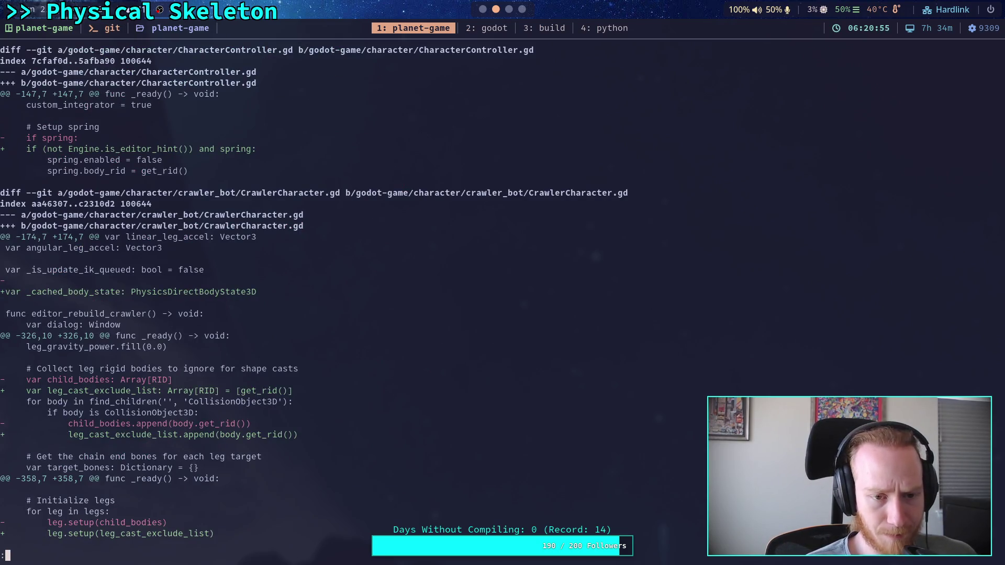
pyautogui.press('space')
pyautogui.press('space')
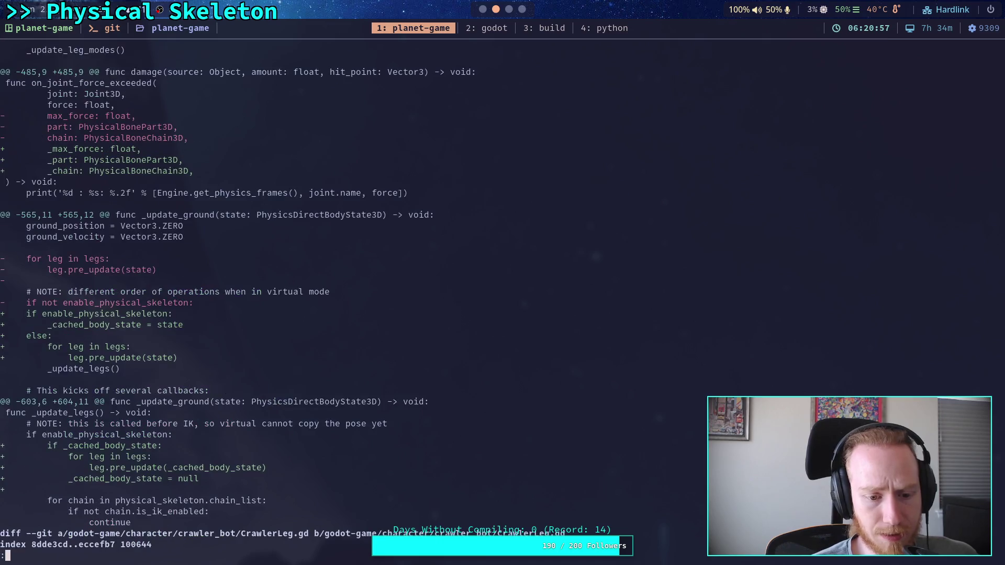
pyautogui.press('space')
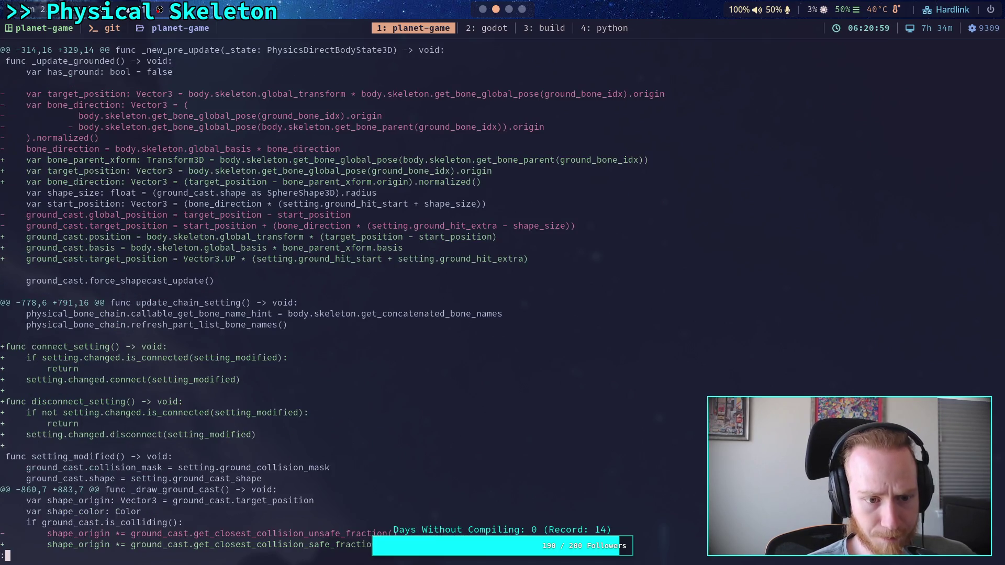
pyautogui.press('space')
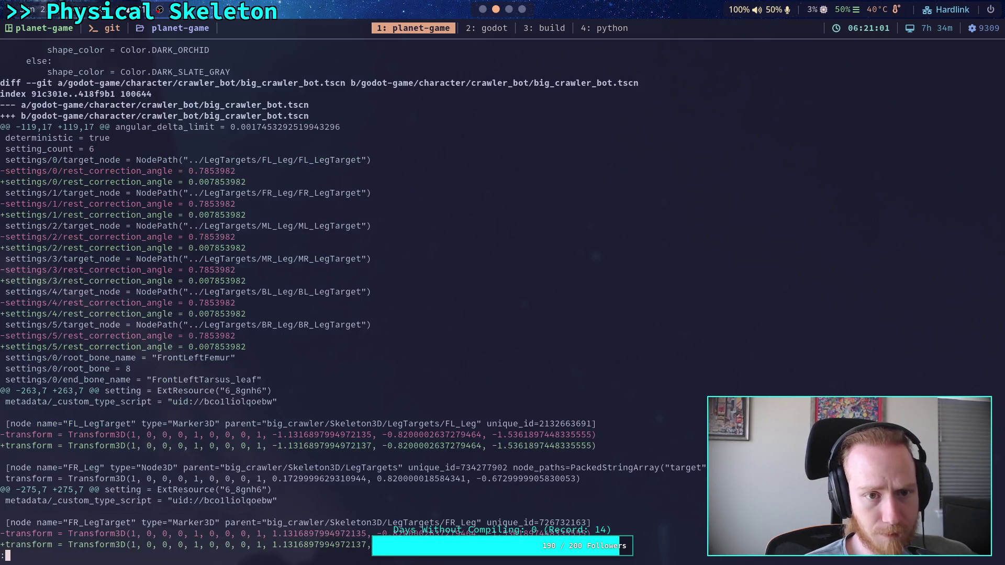
pyautogui.press('space')
pyautogui.write('git status')
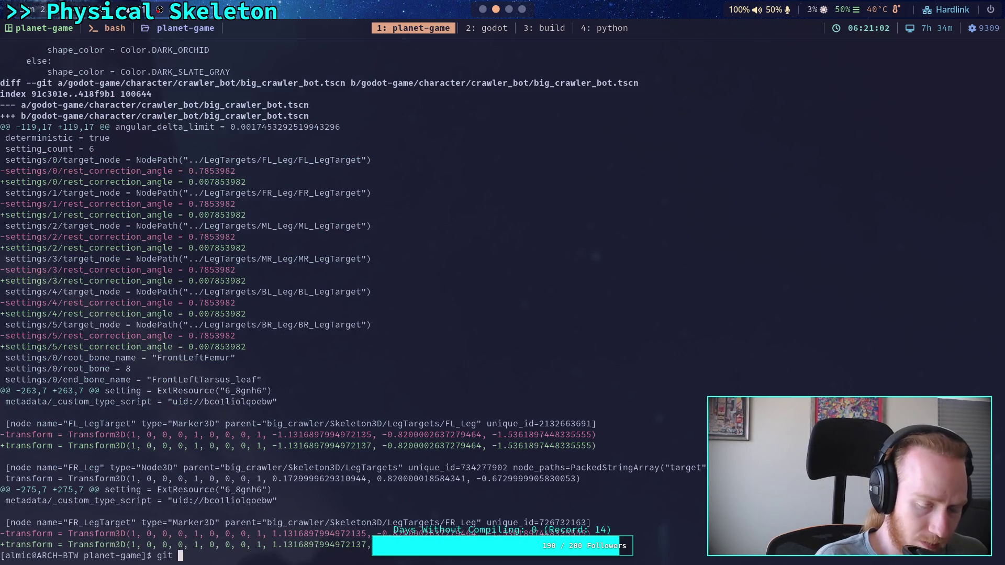
pyautogui.press('Return')
# - Stage big_crawler_bot.tscn
pyautogui.write('git add go')
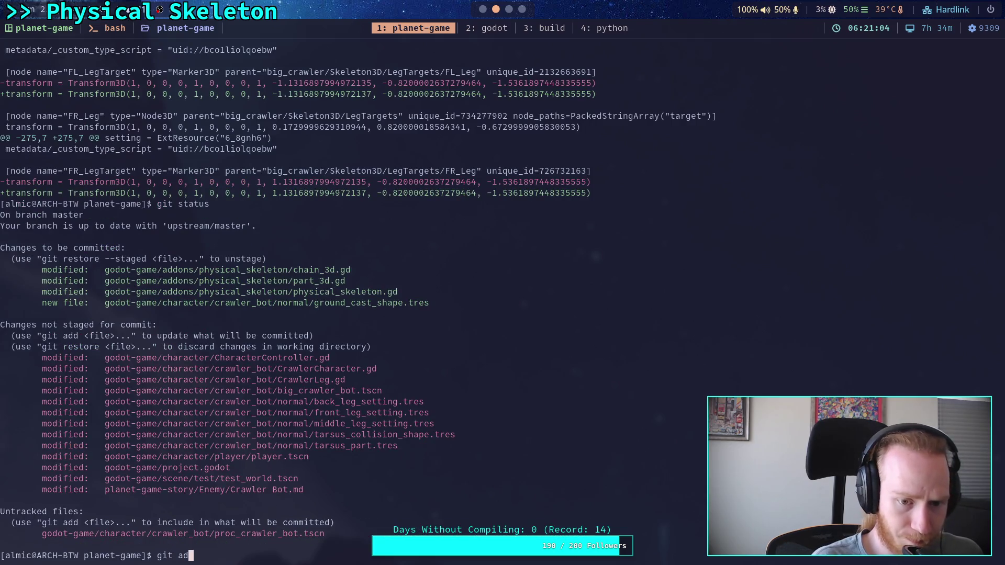
pyautogui.press('Tab')
pyautogui.write('c')
pyautogui.press('Tab')
pyautogui.write('cr')
pyautogui.press('Tab')
pyautogui.write('b')
pyautogui.press('Tab')
pyautogui.write('b')
# - Stage the crawler_bot/normal resource folder and check git status
pyautogui.press('Tab')
pyautogui.press('Return')
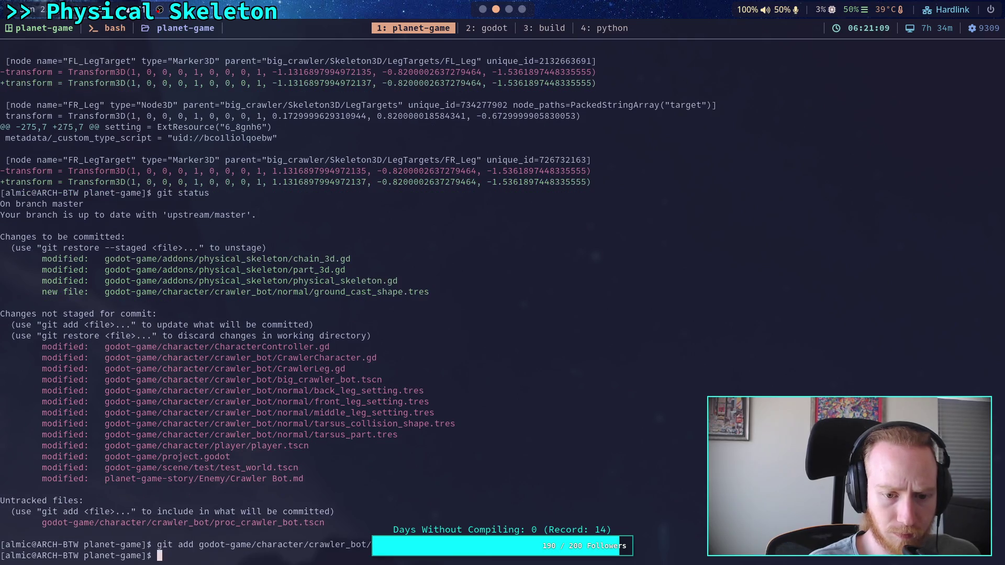
pyautogui.write('git add go')
pyautogui.press('Tab')
pyautogui.write('c')
pyautogui.press('Tab')
pyautogui.write('cr')
pyautogui.press('Tab')
pyautogui.write('n')
pyautogui.press('Tab')
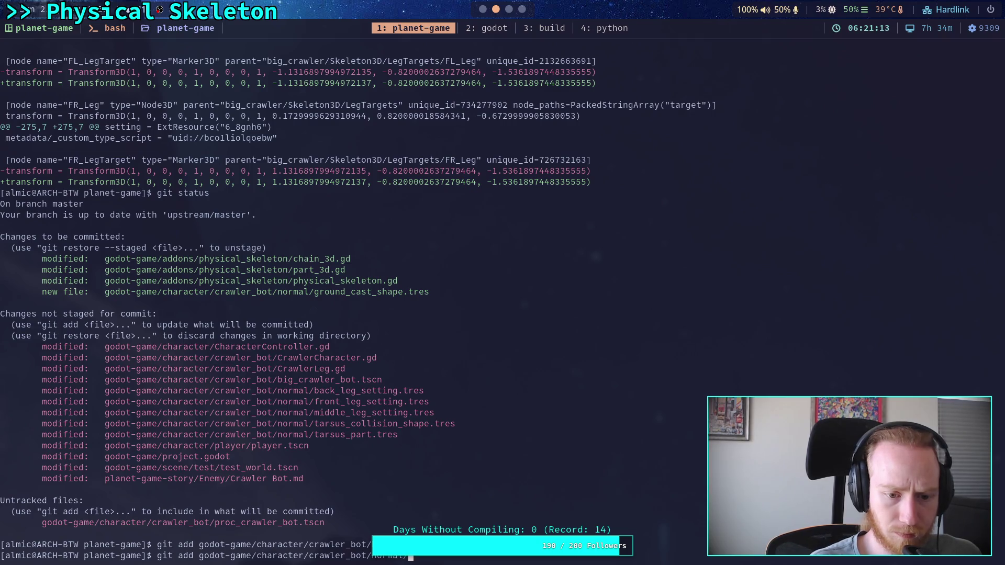
pyautogui.press('Return')
pyautogui.write('git status')
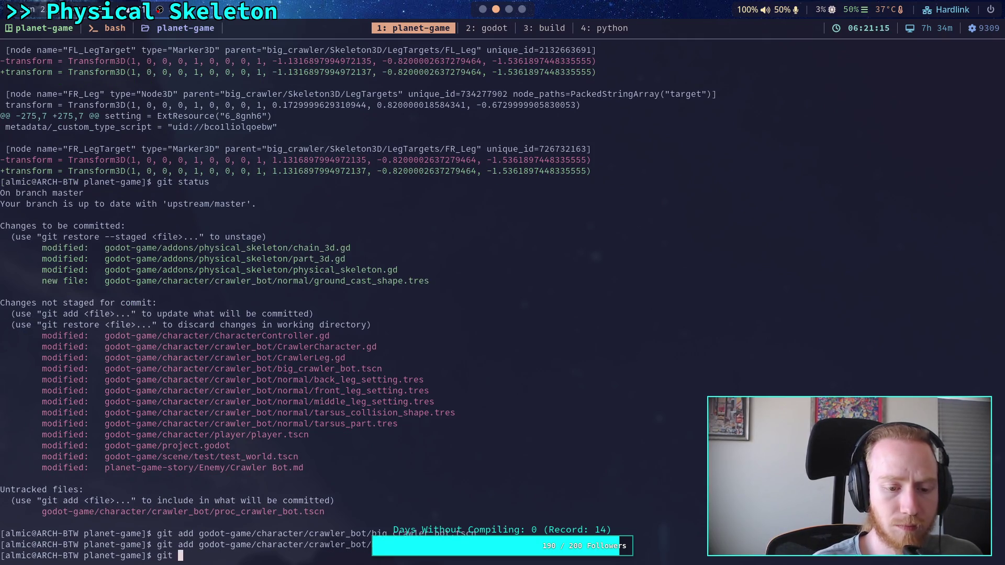
pyautogui.press('Return')
pyautogui.write('git diff')
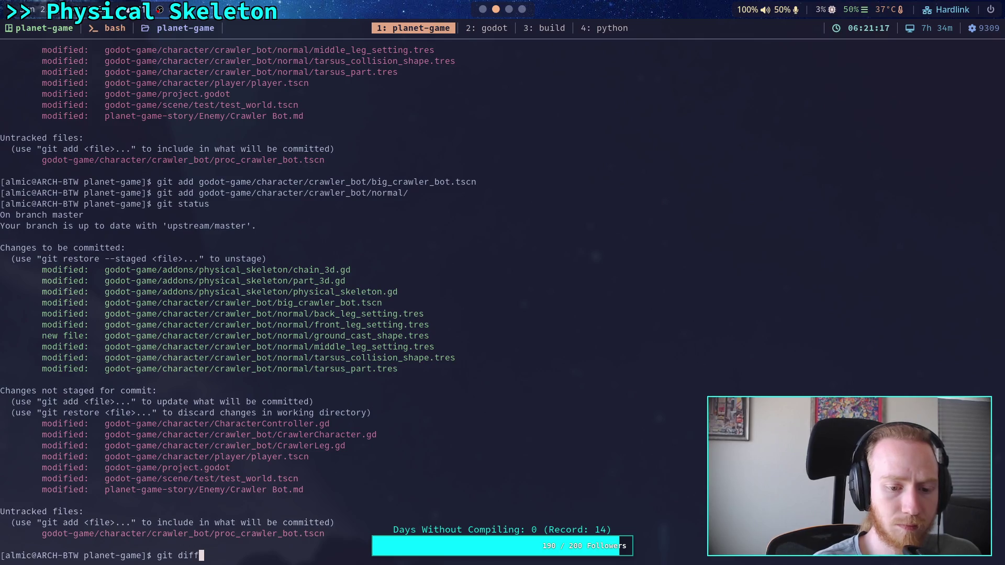
# - Page through the player, project and test_world diff to the end
pyautogui.press('Return')
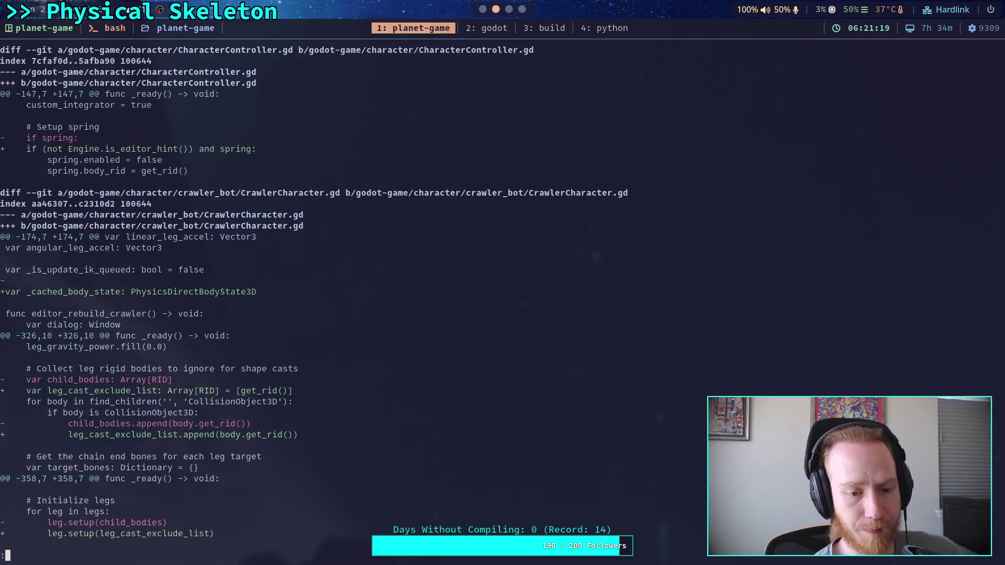
pyautogui.scroll(-15, 503, 303)
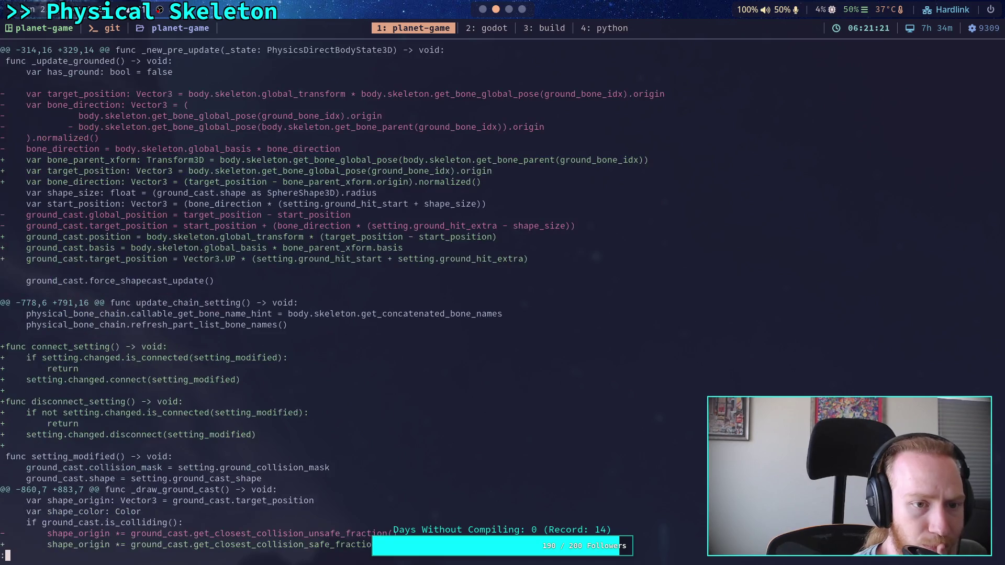
pyautogui.press('space')
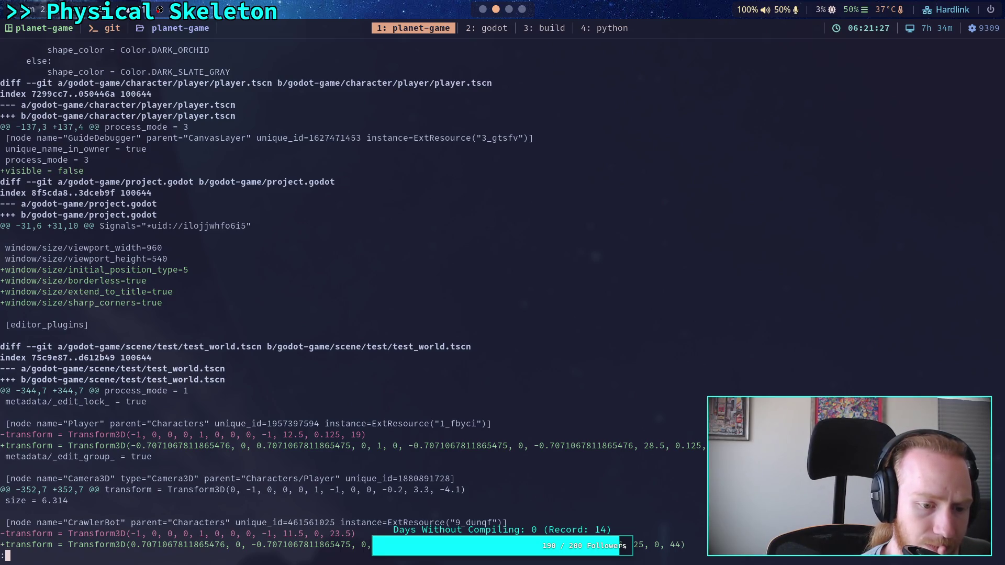
pyautogui.press('space')
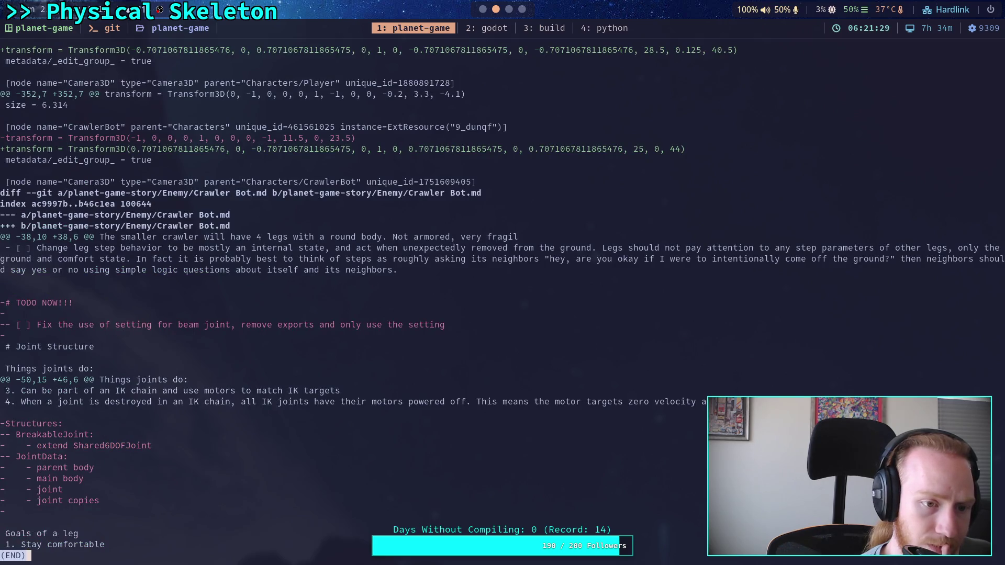
# - Run git status, correcting the mistyped 'git stastu' command
pyautogui.write('qgit stastu')
pyautogui.press('Return')
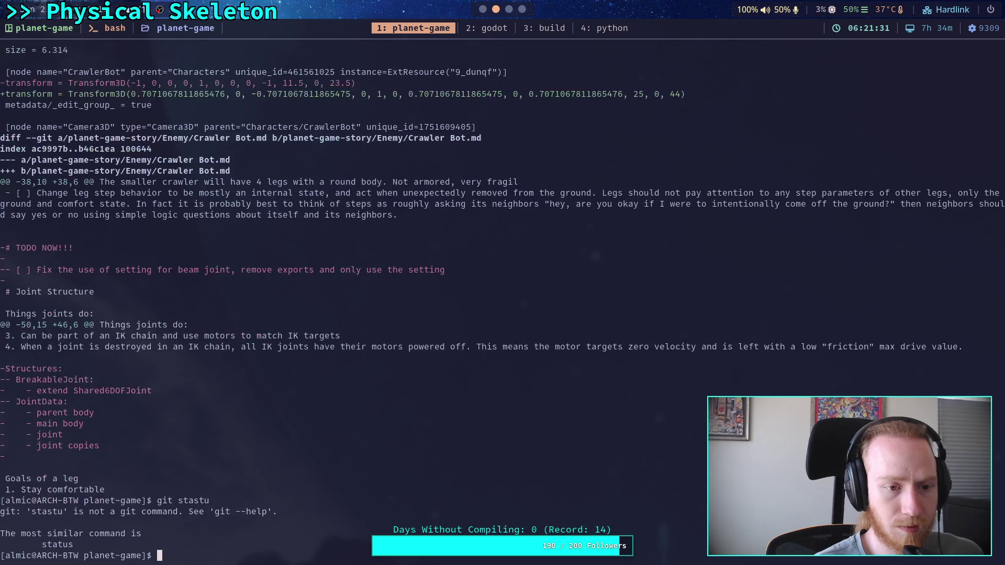
pyautogui.press('Up')
pyautogui.press('Left')
pyautogui.press('Left')
pyautogui.press('BackSpace')
pyautogui.press('End')
pyautogui.write('s')
pyautogui.press('Return')
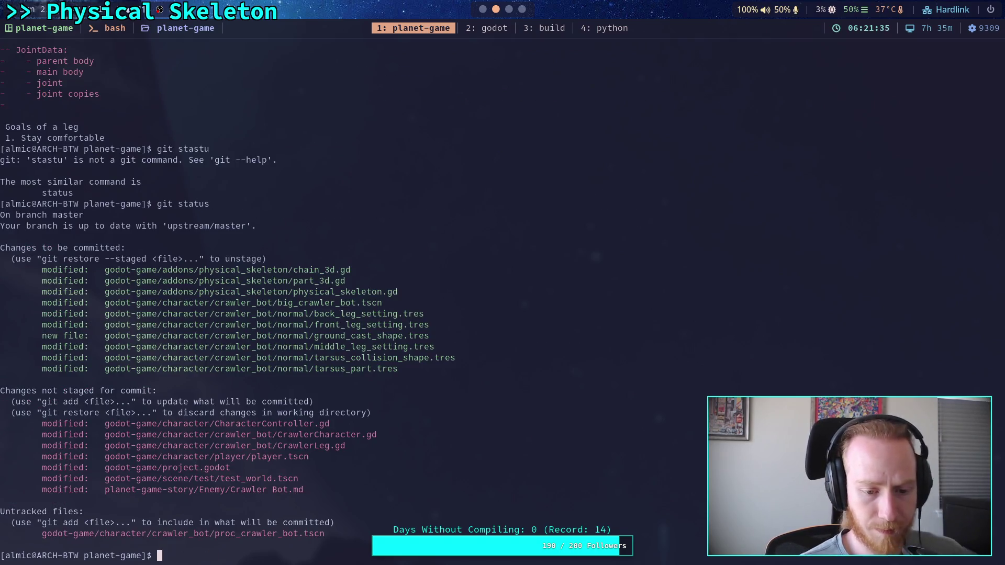
# - Abandon the git commit line and unstage ground_cast_shape.tres
pyautogui.write('git commit')
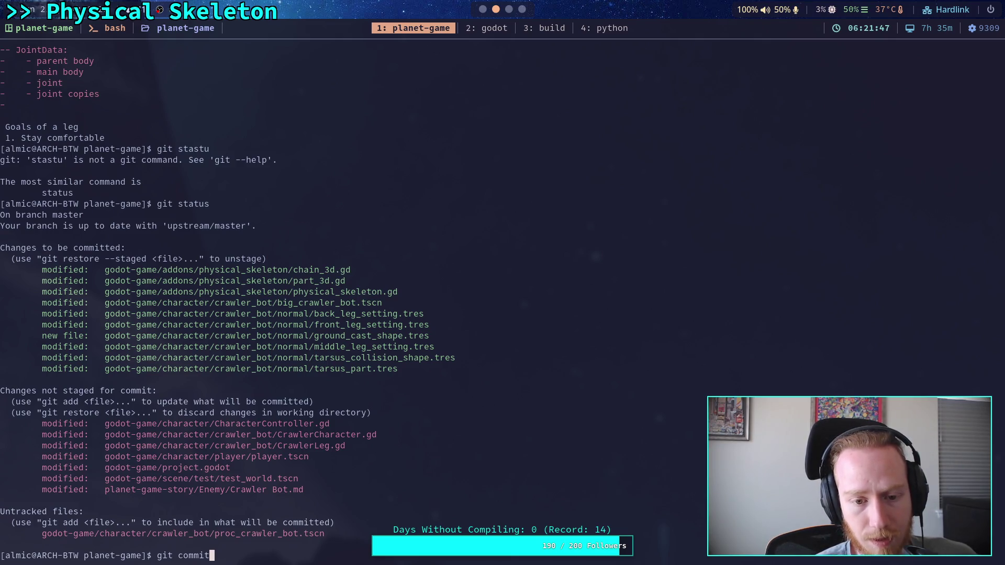
pyautogui.press('BackSpace')
pyautogui.press('BackSpace')
pyautogui.press('BackSpace')
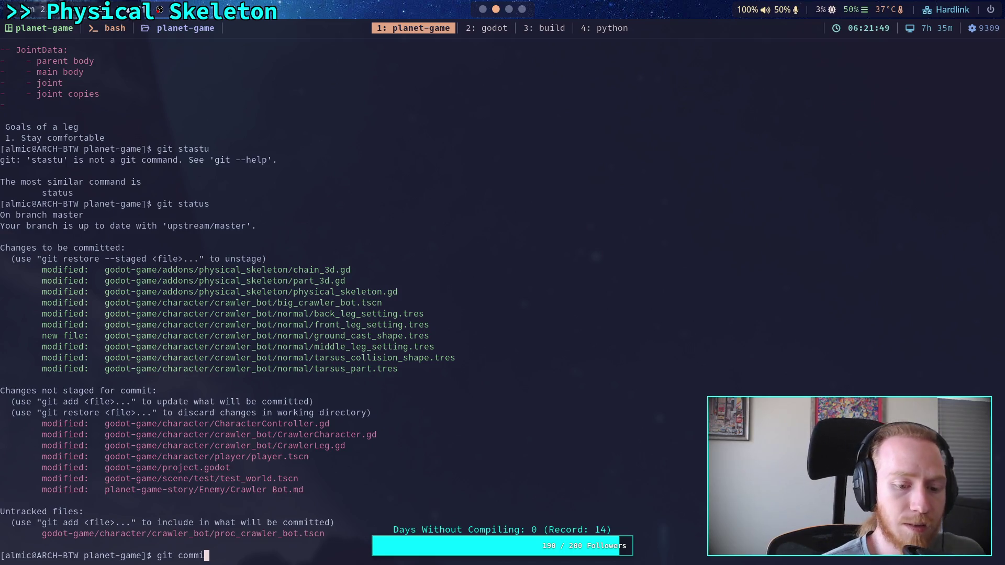
pyautogui.write('git restore')
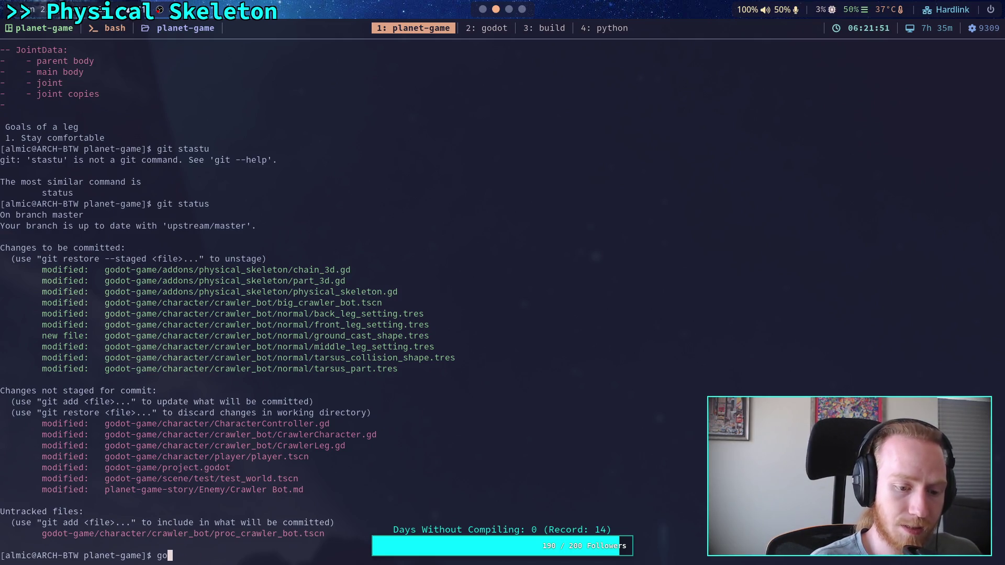
pyautogui.write(' --')
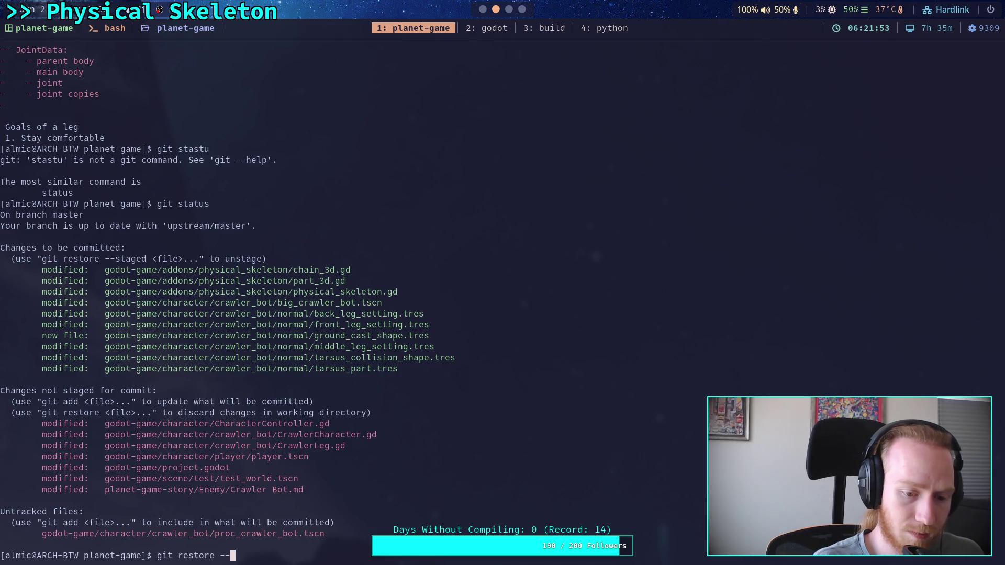
pyautogui.write('staged godot-game/character/crawler_bot/normal/ground_cast_shape.tres')
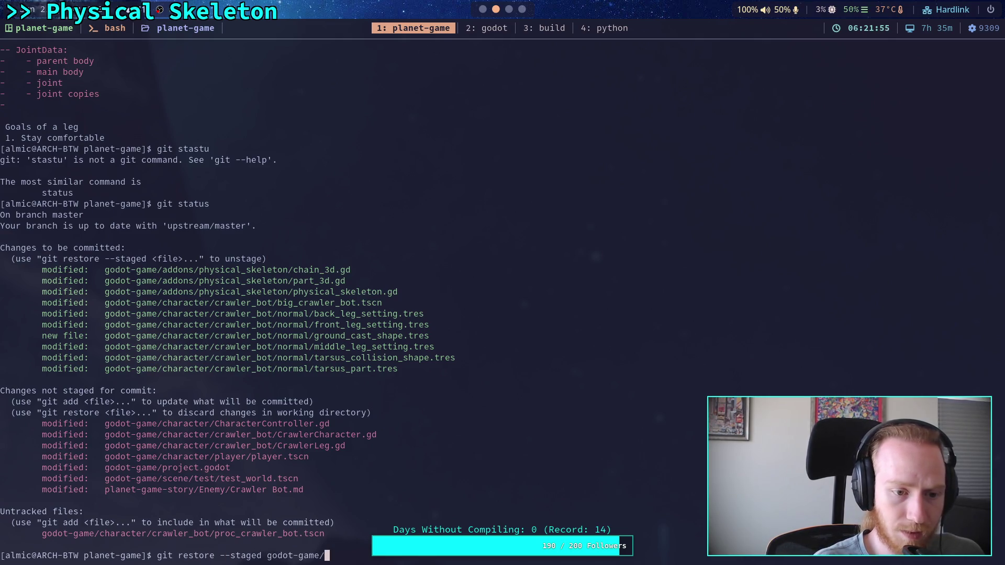
pyautogui.press('Return')
# - Unstage tarsus_collision_shape.tres as well and refresh git status
pyautogui.press('Up')
pyautogui.press('BackSpace')
pyautogui.press('BackSpace')
pyautogui.press('BackSpace')
pyautogui.press('BackSpace')
pyautogui.press('BackSpace')
pyautogui.press('BackSpace')
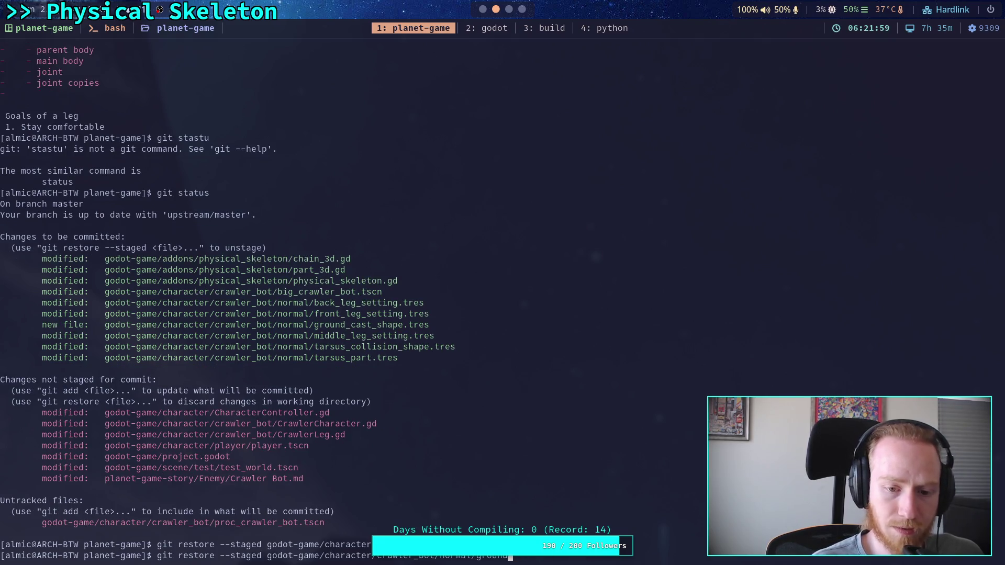
pyautogui.press('BackSpace')
pyautogui.write('tar')
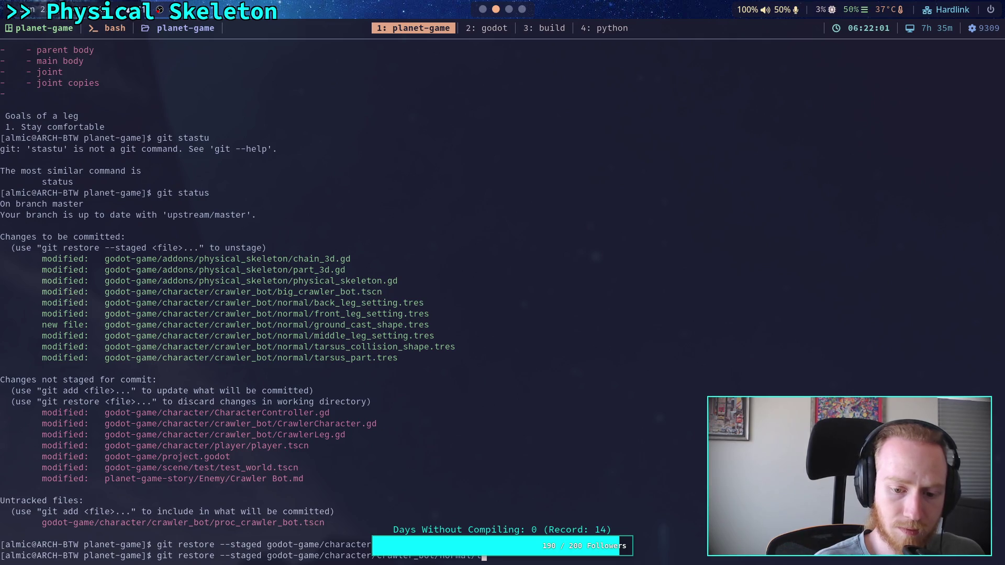
pyautogui.press('Tab')
pyautogui.press('Tab')
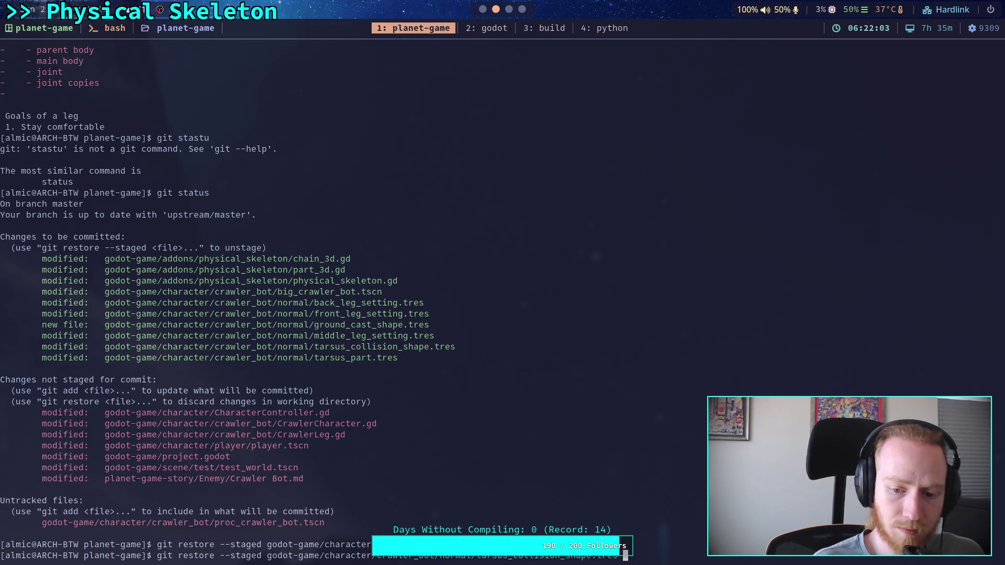
pyautogui.press('Return')
pyautogui.write('git status')
pyautogui.press('Return')
pyautogui.write('git diff --staged')
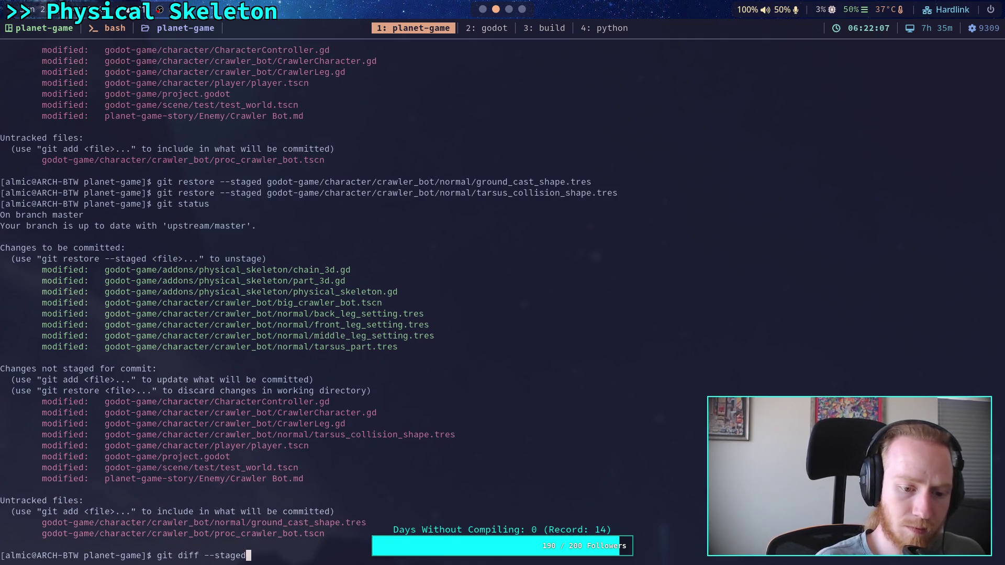
pyautogui.press('Return')
pyautogui.press('space')
pyautogui.press('space')
pyautogui.press('space')
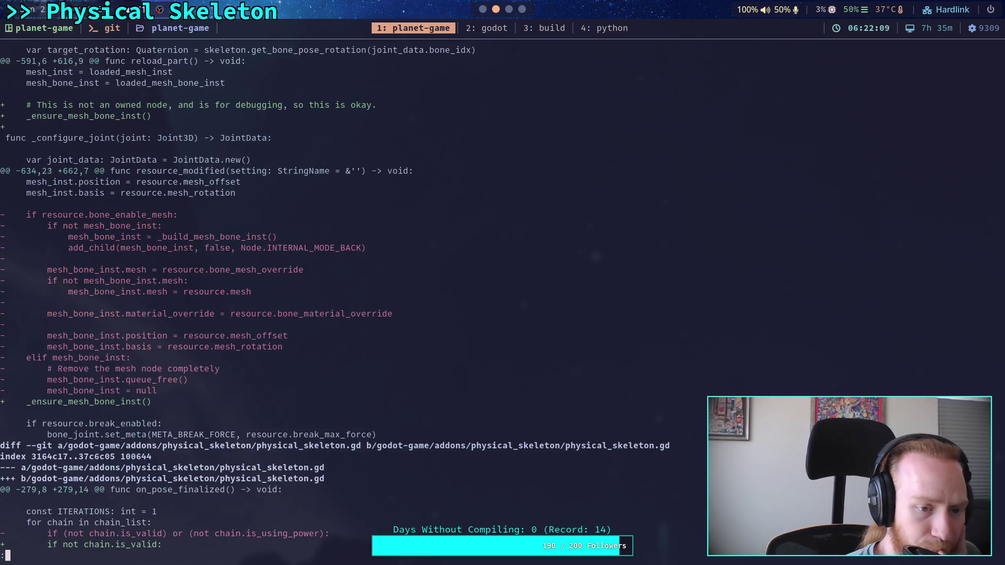
pyautogui.press('space')
pyautogui.press('space')
pyautogui.press('space')
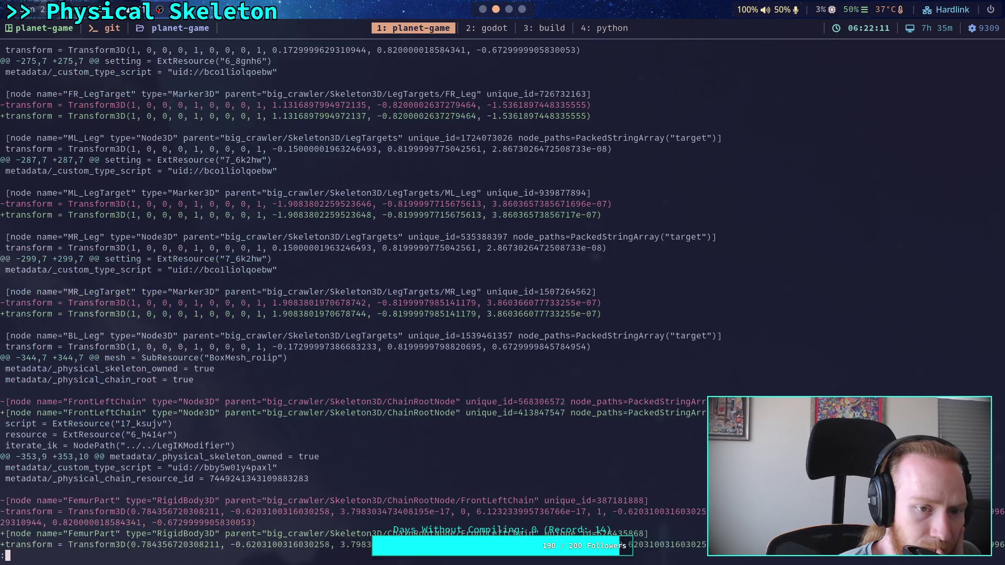
pyautogui.press('space')
pyautogui.press('space')
pyautogui.press('space')
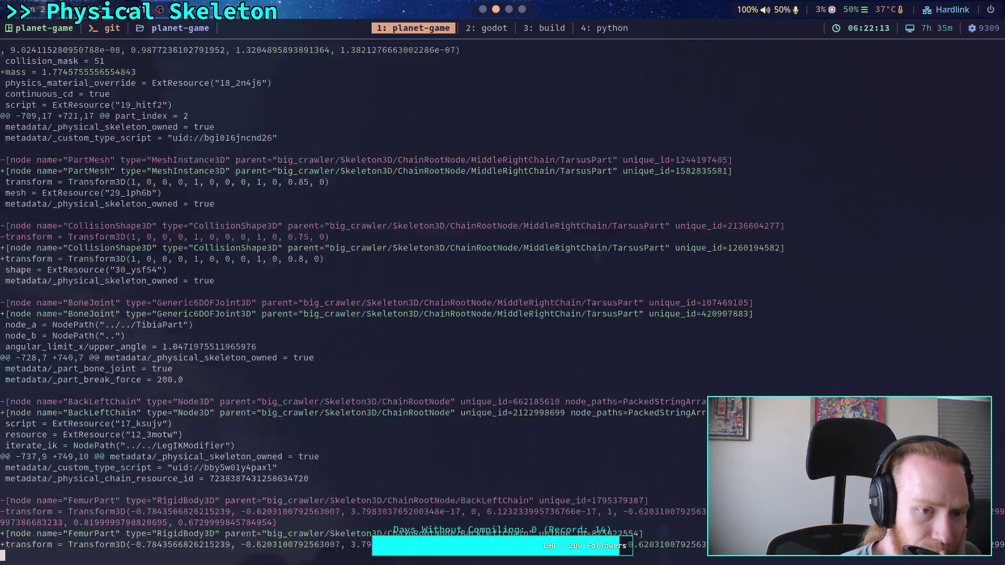
pyautogui.press('b')
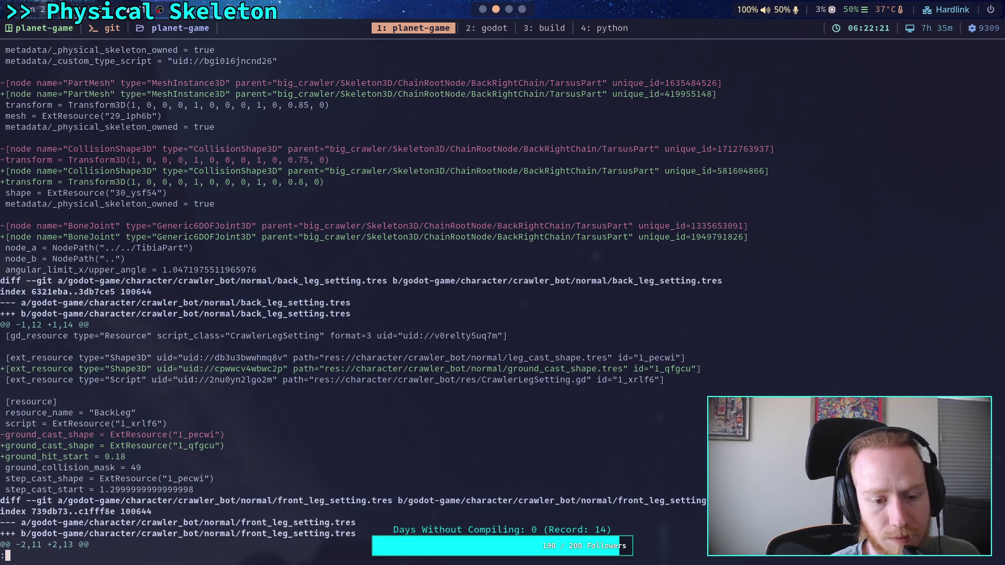
pyautogui.press('Down')
pyautogui.press('Down')
pyautogui.press('Down')
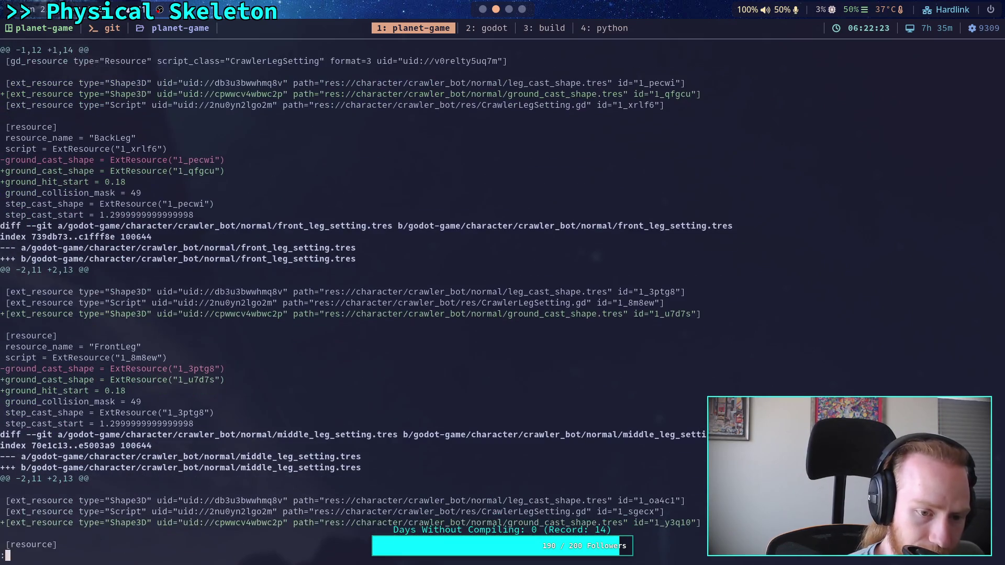
pyautogui.press('Down')
pyautogui.press('Down')
pyautogui.press('Down')
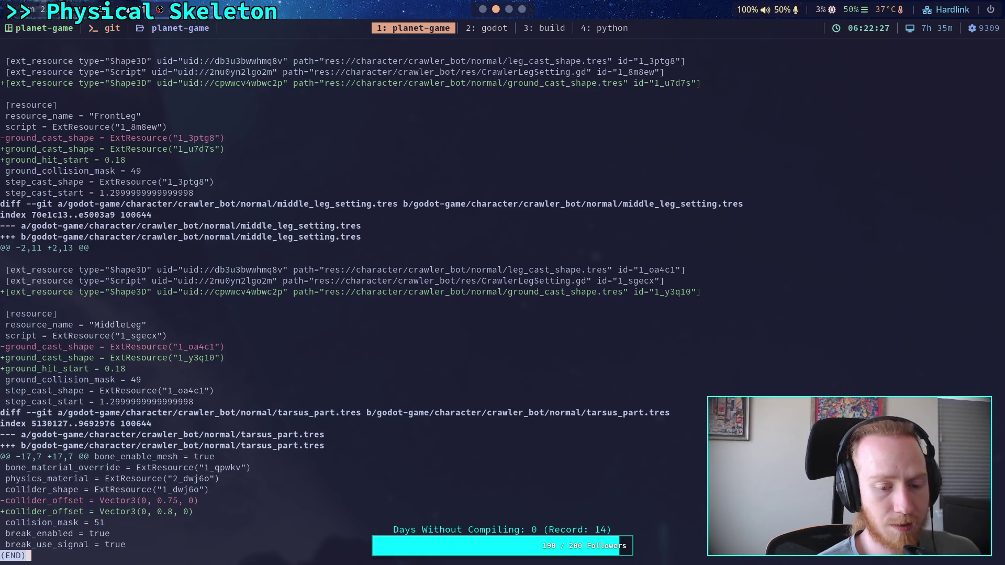
pyautogui.write('qgit status')
pyautogui.press('Return')
pyautogui.write('git rest')
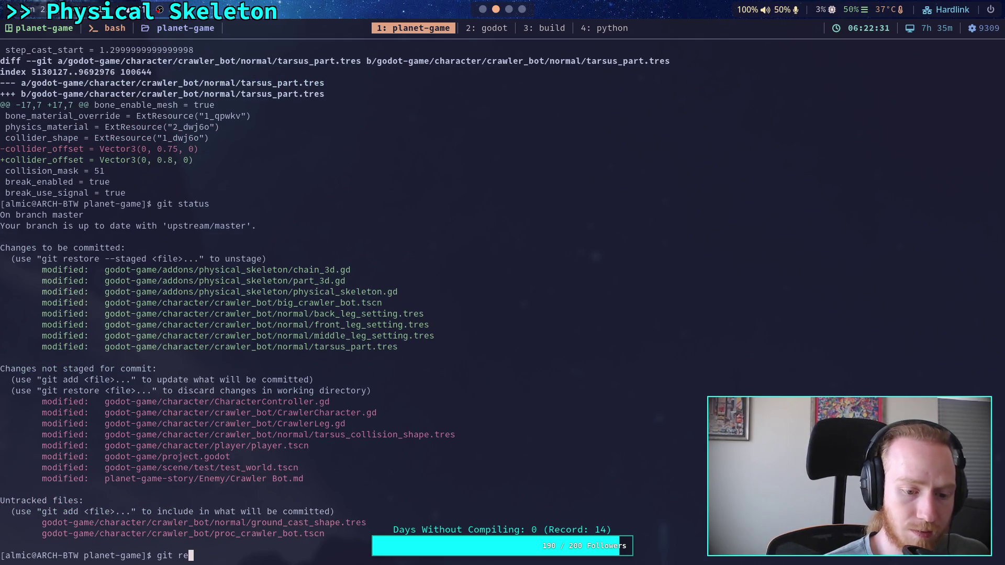
pyautogui.write('ore --staged god')
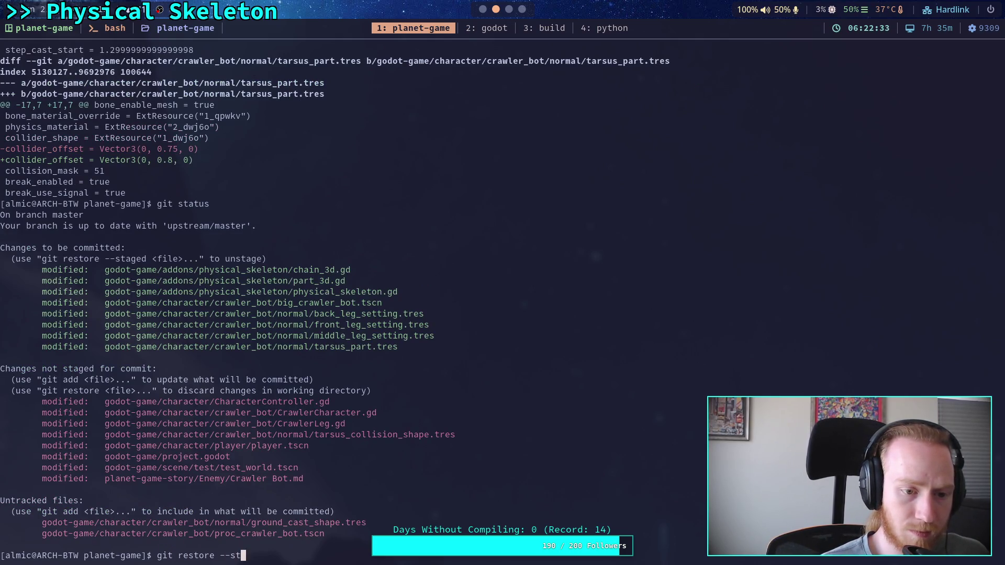
# - Unstage the whole godot-game/character/crawler_bot/normal/ folder
pyautogui.press('Tab')
pyautogui.write('charac')
pyautogui.press('Tab')
pyautogui.write('c')
pyautogui.press('Tab')
pyautogui.write('n')
pyautogui.press('Tab')
pyautogui.press('Return')
# - Check git status and page through the staged diff
pyautogui.write('git status')
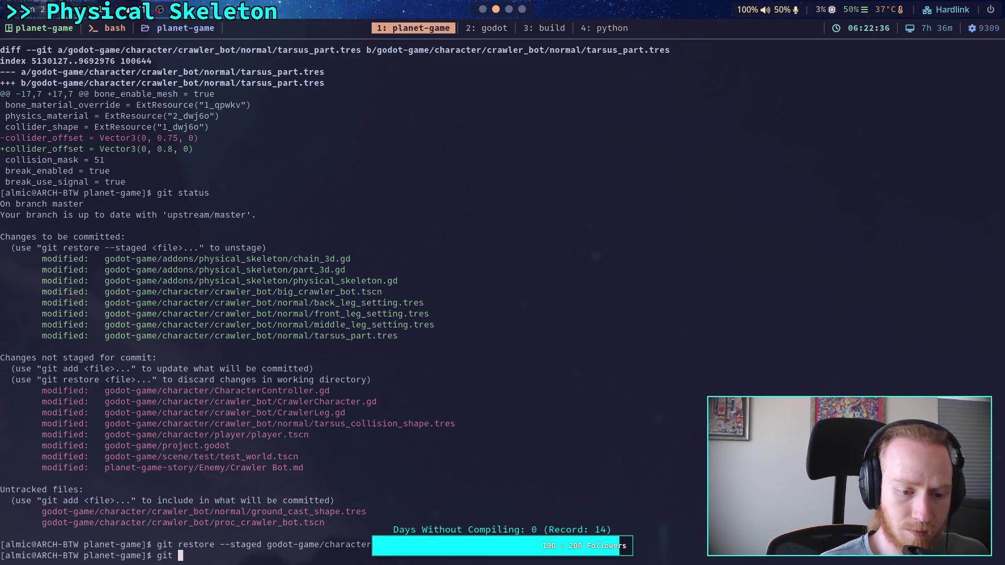
pyautogui.press('Return')
pyautogui.write('git ')
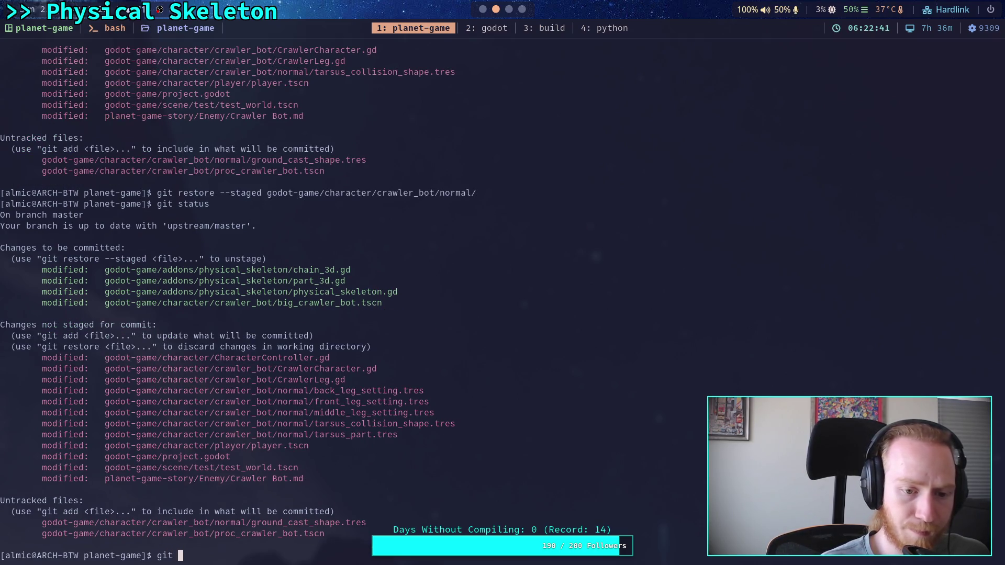
pyautogui.write('diff --staged')
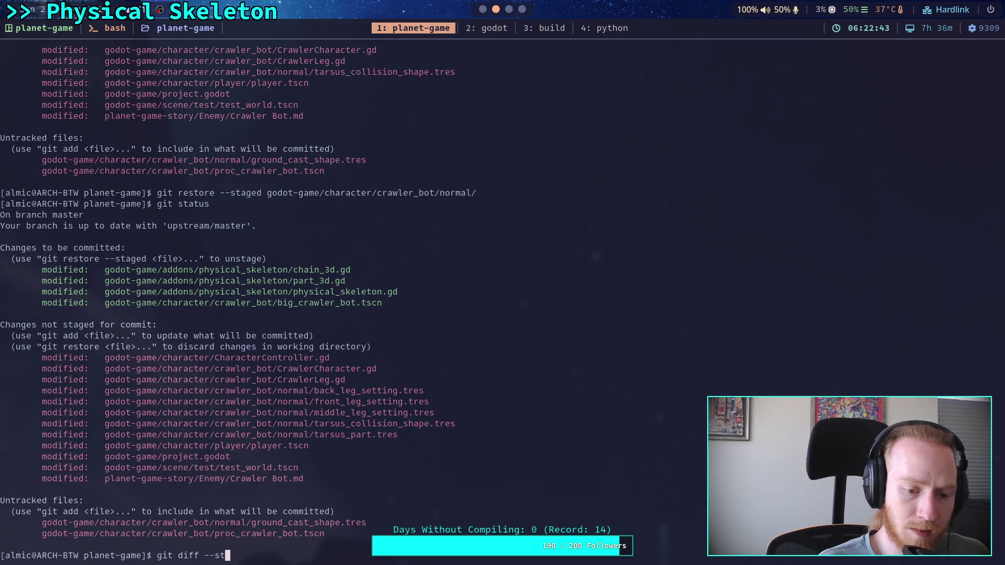
pyautogui.press('Return')
pyautogui.press('space')
pyautogui.press('space')
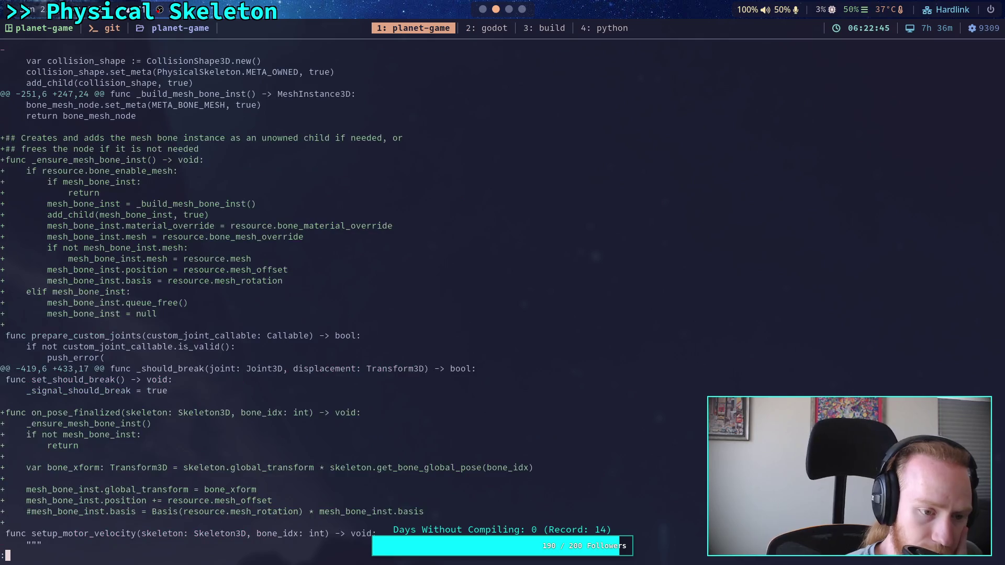
# - Page to the end of the staged diff, rerun git status and git diff --staged, then start git commit
pyautogui.press('space')
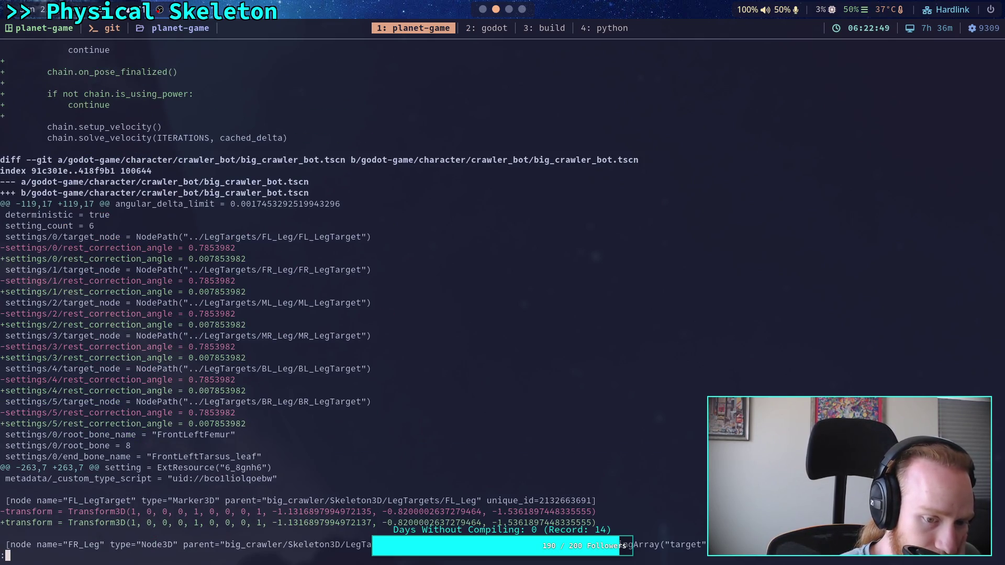
pyautogui.press('space')
pyautogui.press('space')
pyautogui.press('space')
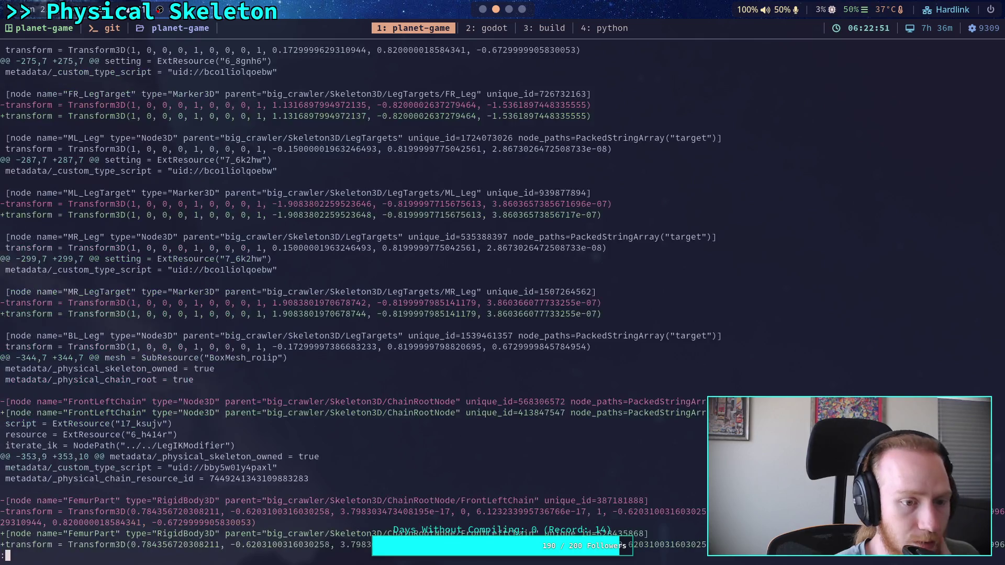
pyautogui.write('git stat')
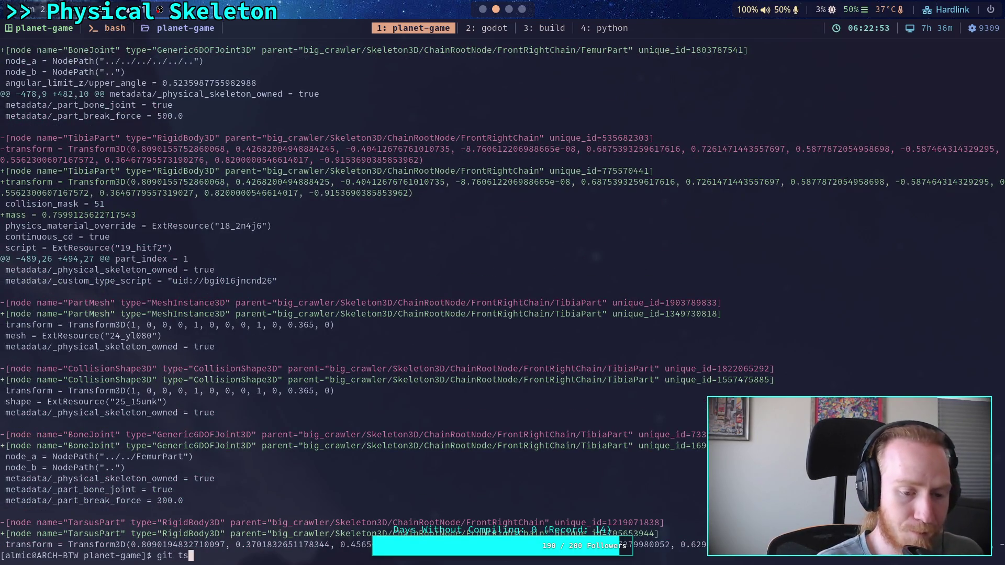
pyautogui.write('us')
pyautogui.press('Return')
pyautogui.write('git')
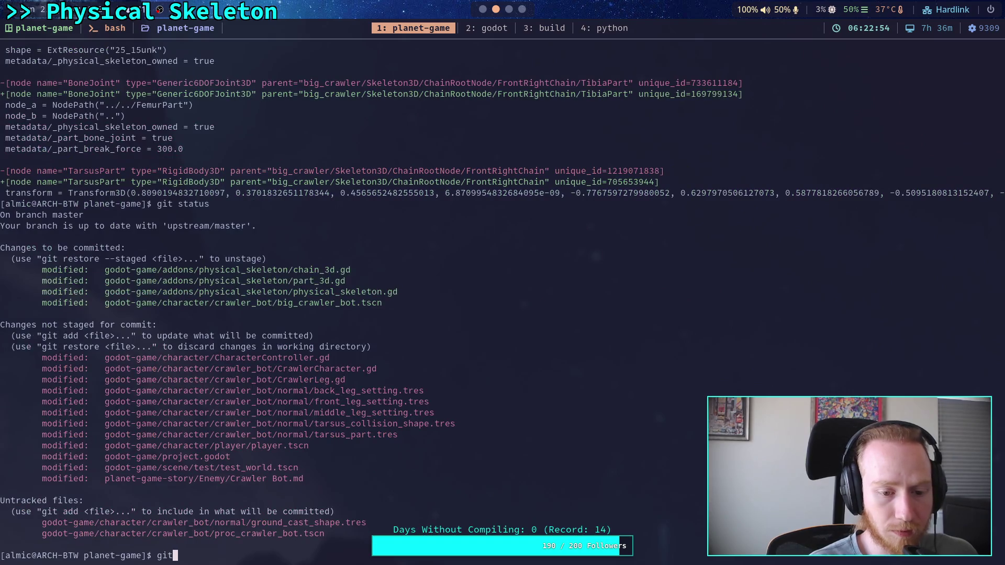
pyautogui.write(' diff --staged')
pyautogui.press('Return')
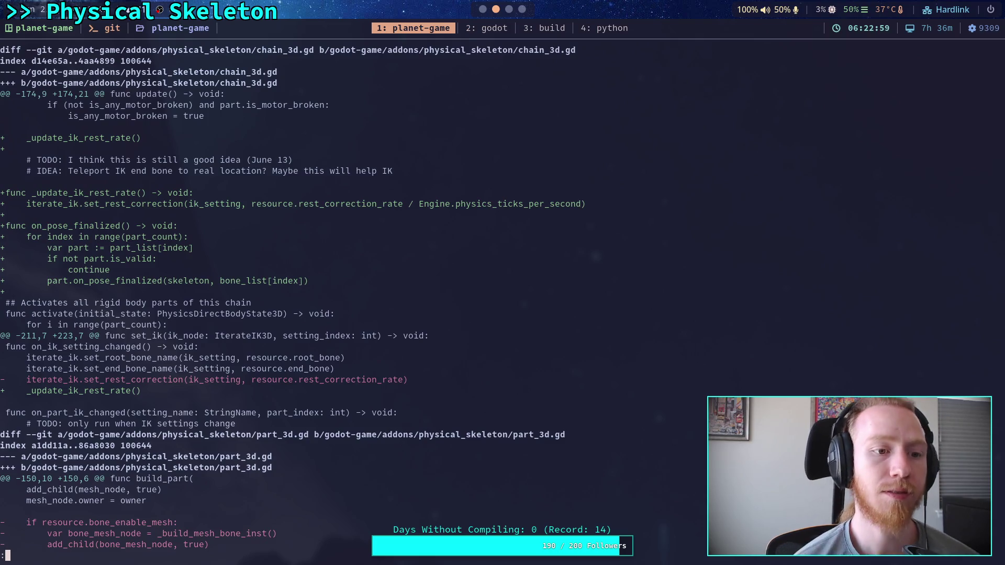
pyautogui.write('q')
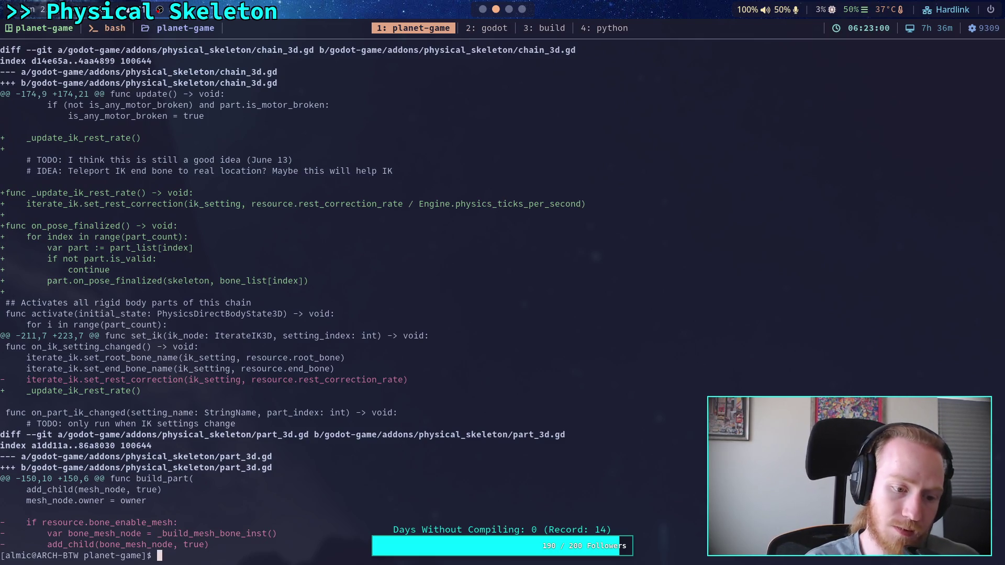
pyautogui.write('git commit')
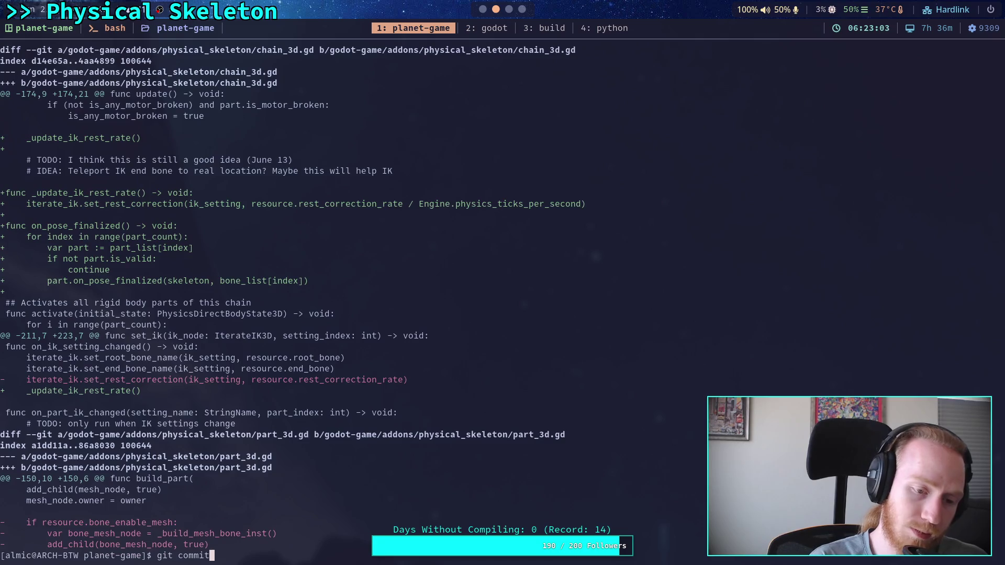
# - Write the summary 'Work on PhysicalSkeleton, IK rest and bone mesh' and the bullet '- PhysicalSkeleton now updates bone mesh instances to pose', then begin an IK rest bullet
pyautogui.press('Return')
pyautogui.write('Work on ')
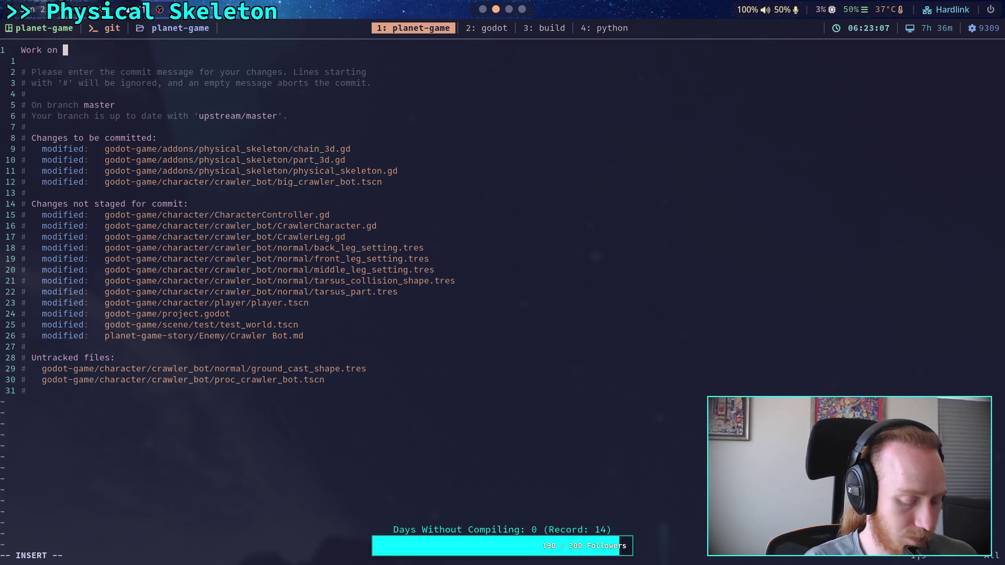
pyautogui.write('PhysicalS')
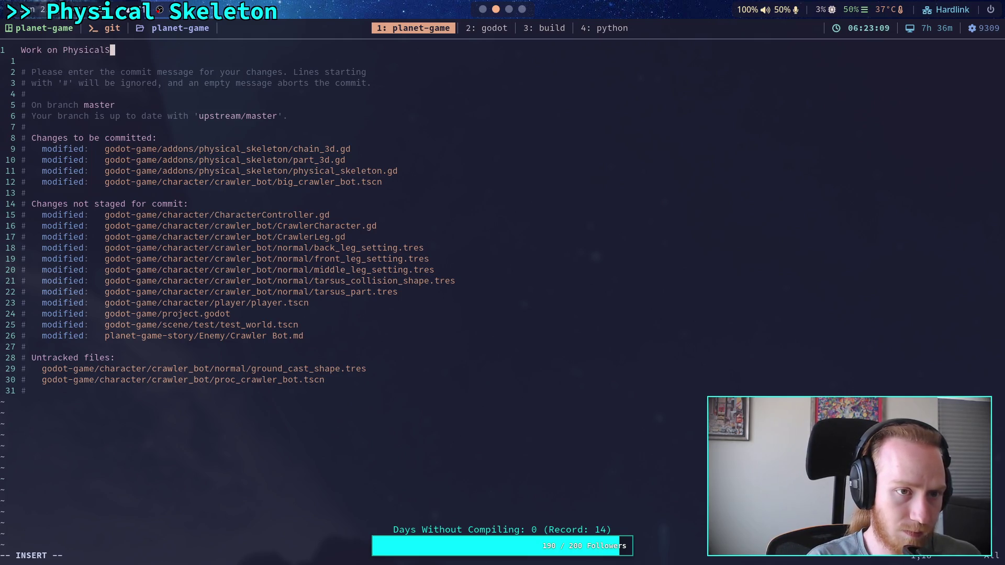
pyautogui.write('keleton, ')
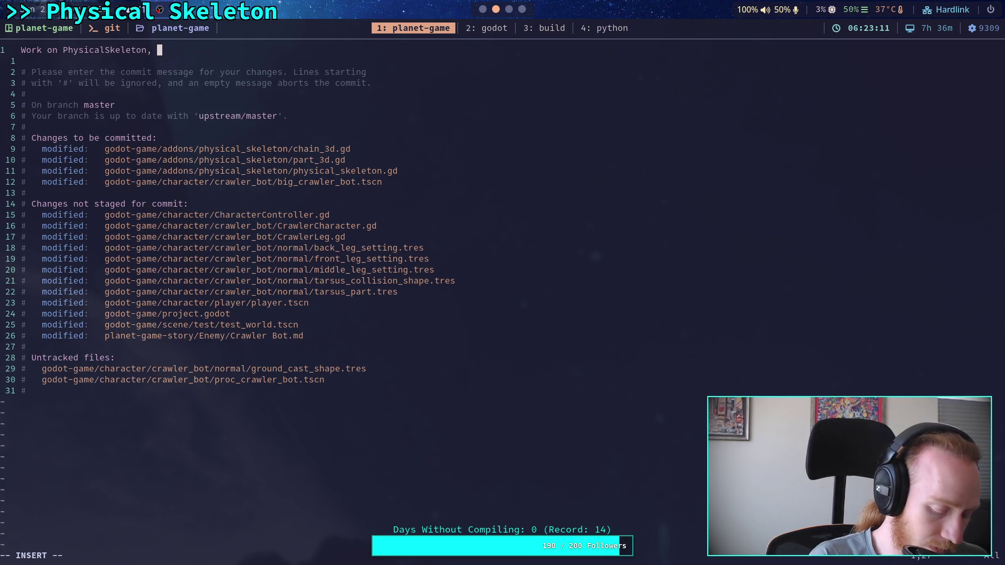
pyautogui.write('IK rest')
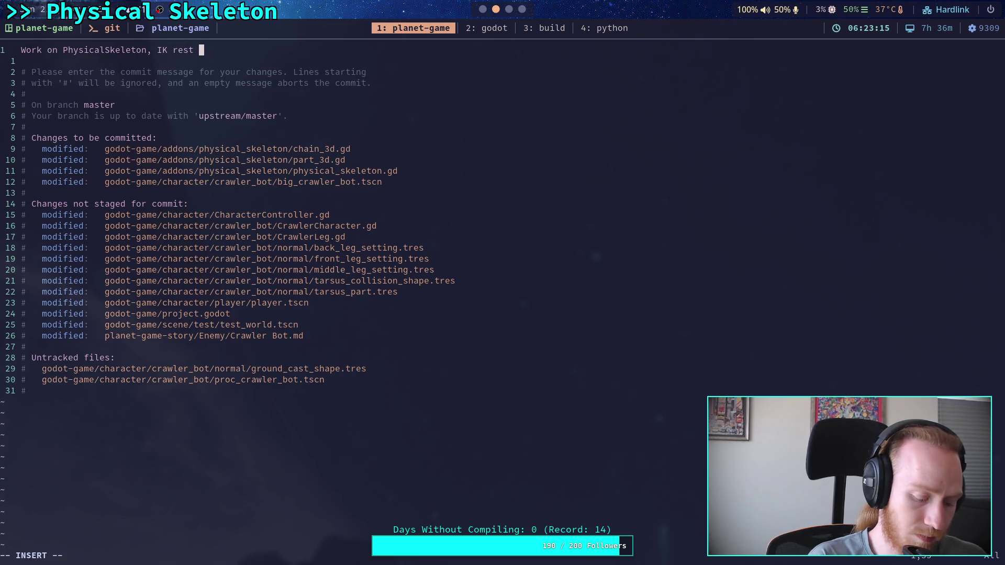
pyautogui.write(' and ')
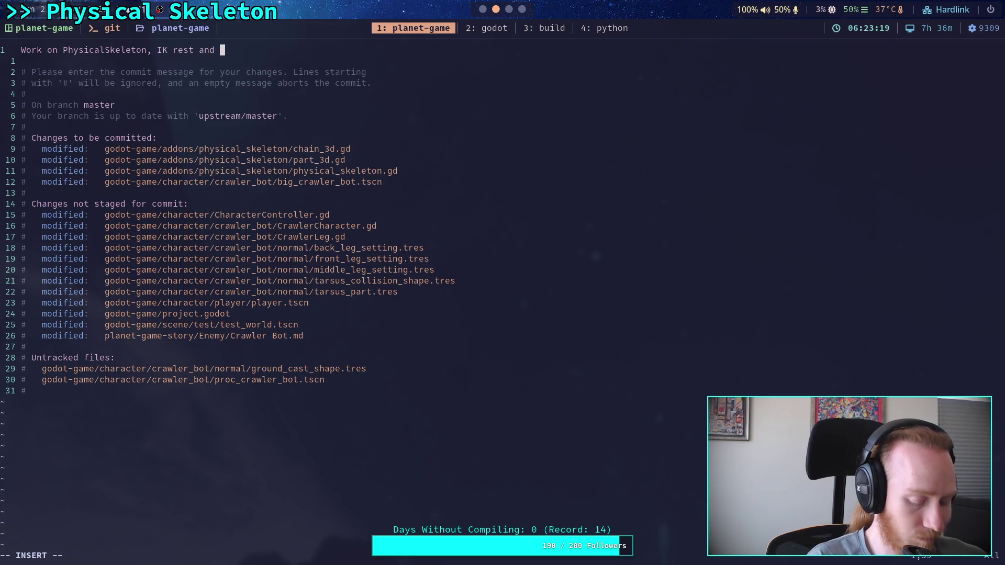
pyautogui.write('bone mesh')
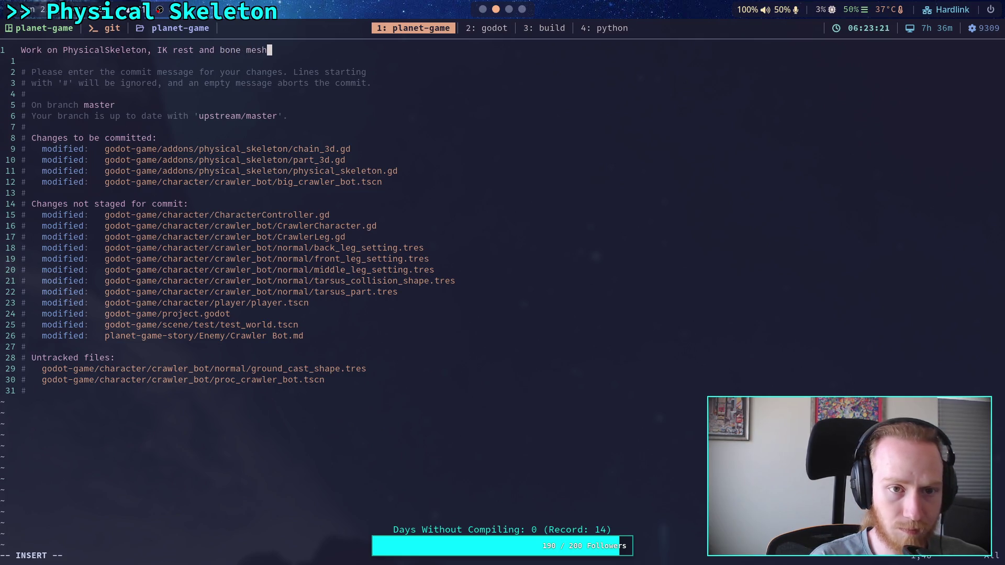
pyautogui.press('Return')
pyautogui.press('Return')
pyautogui.write('- ')
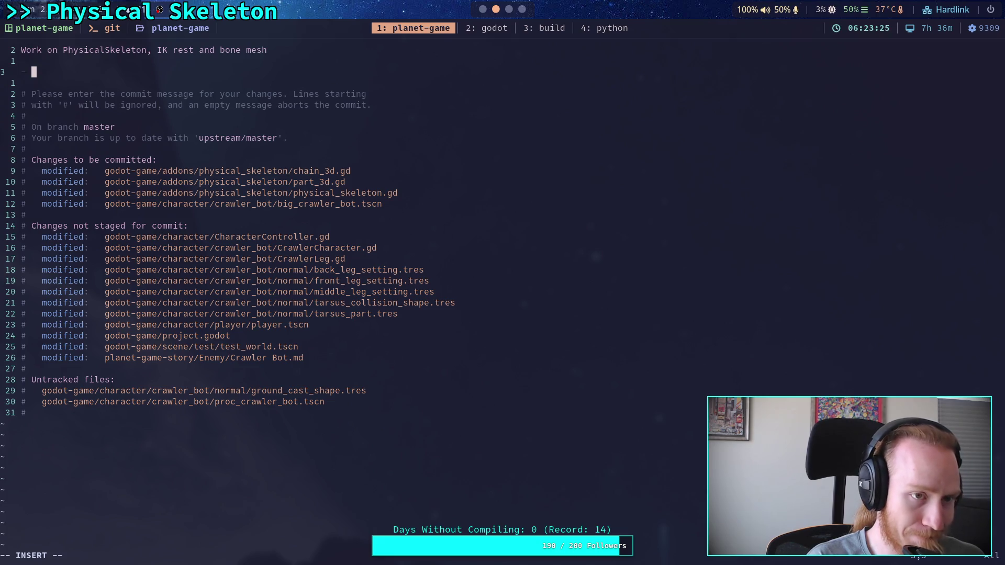
pyautogui.write('PhysicalSk')
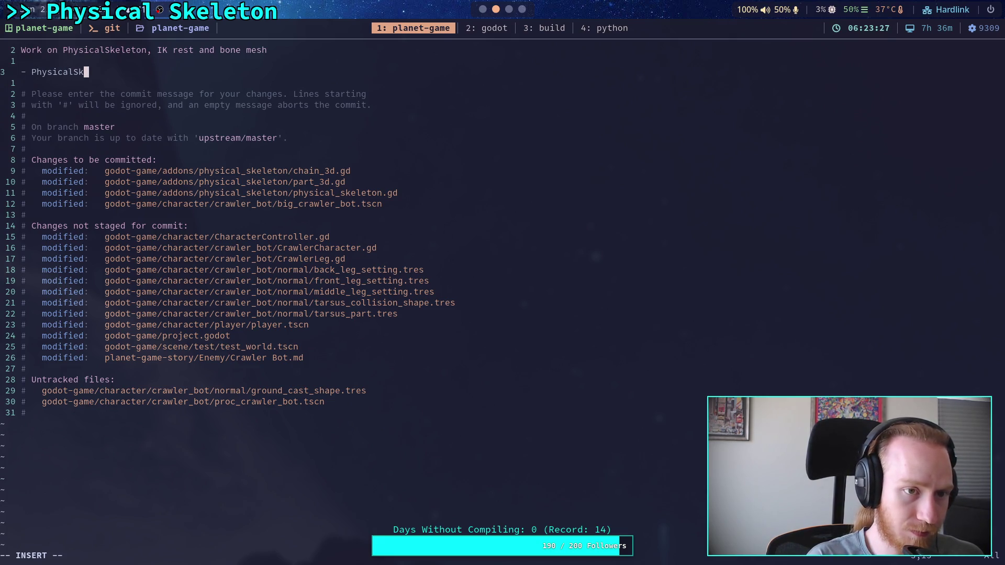
pyautogui.write('eleton now ')
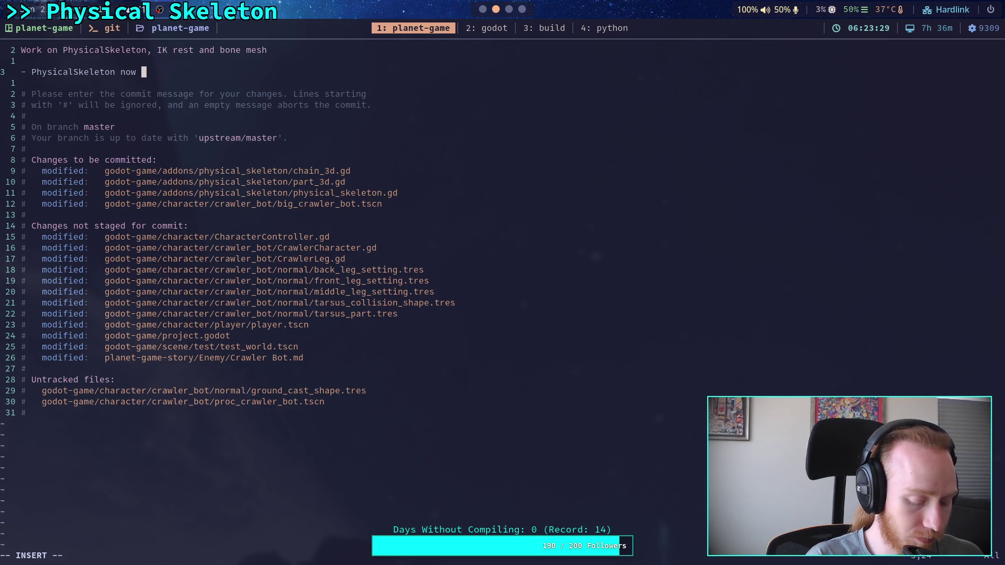
pyautogui.write('updates ')
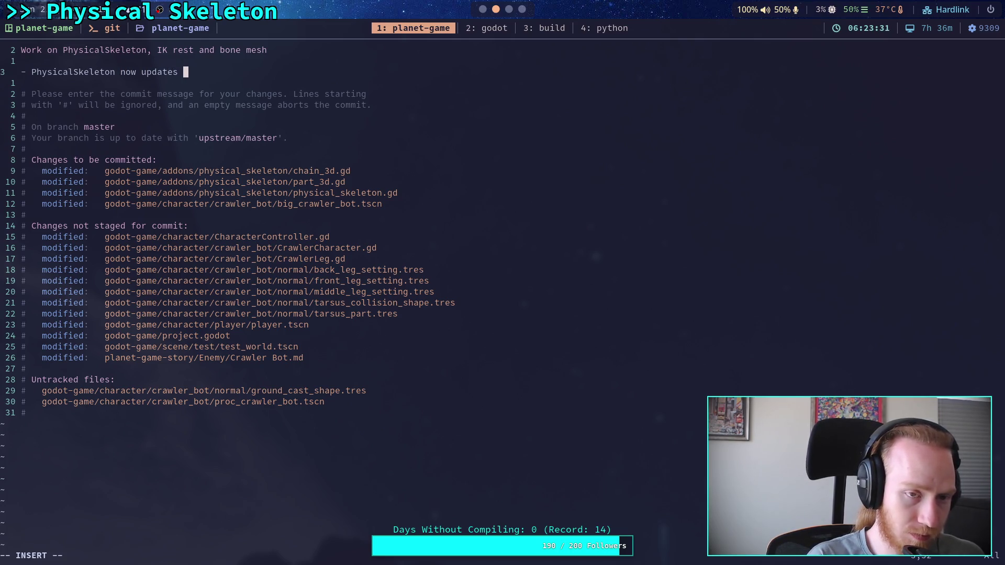
pyautogui.write('bone me')
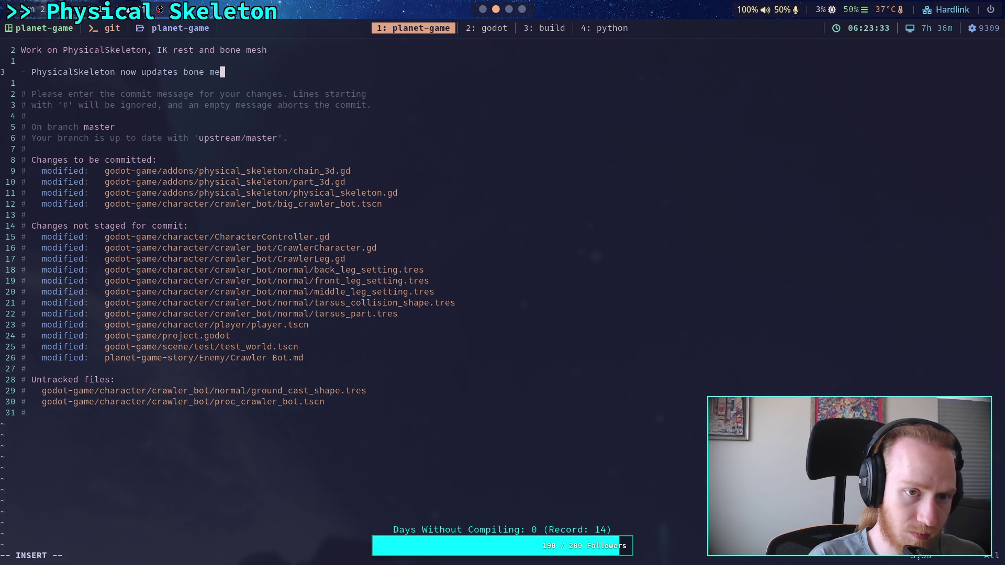
pyautogui.write('sh instances ')
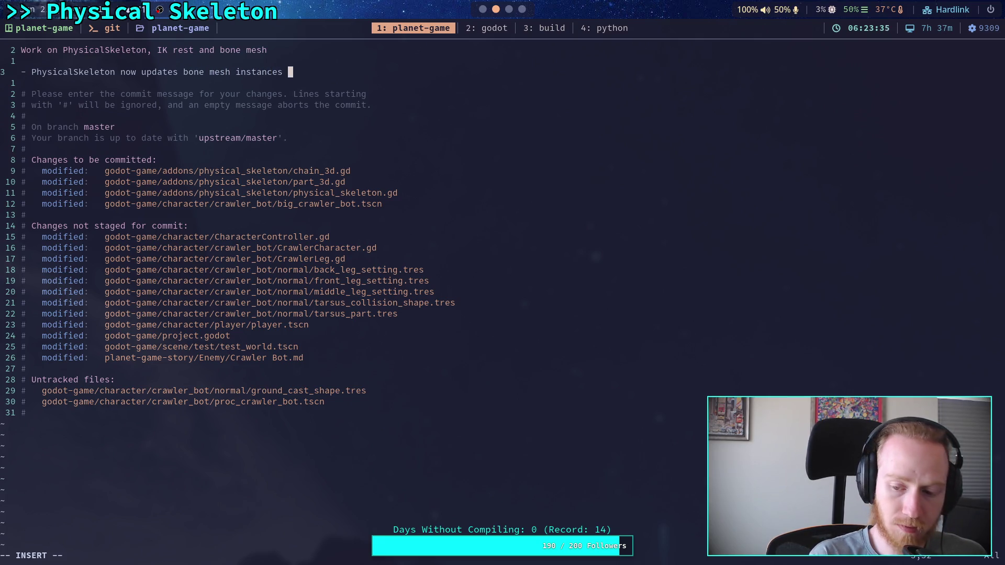
pyautogui.write('on pose')
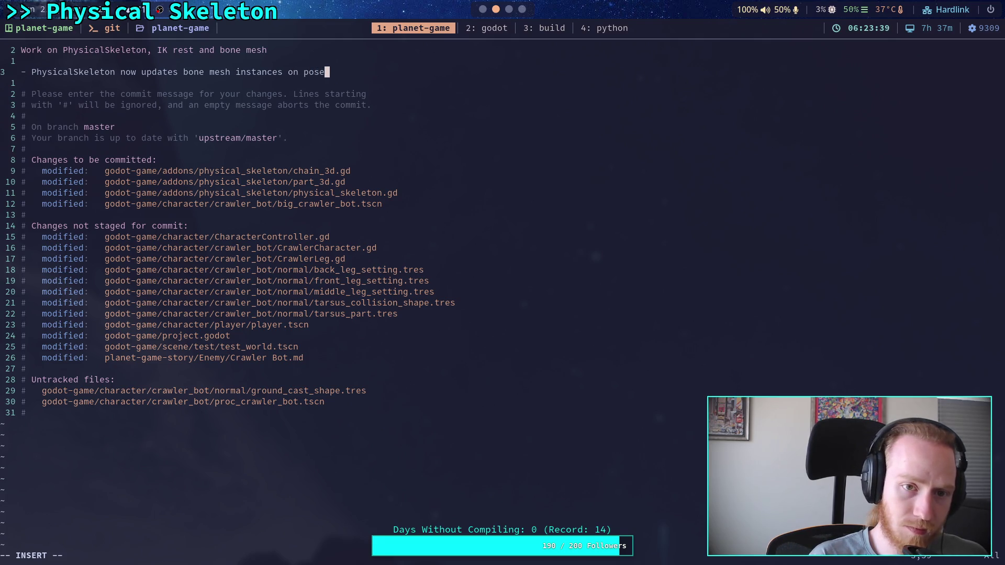
pyautogui.press('BackSpace')
pyautogui.press('BackSpace')
pyautogui.press('BackSpace')
pyautogui.write('to ')
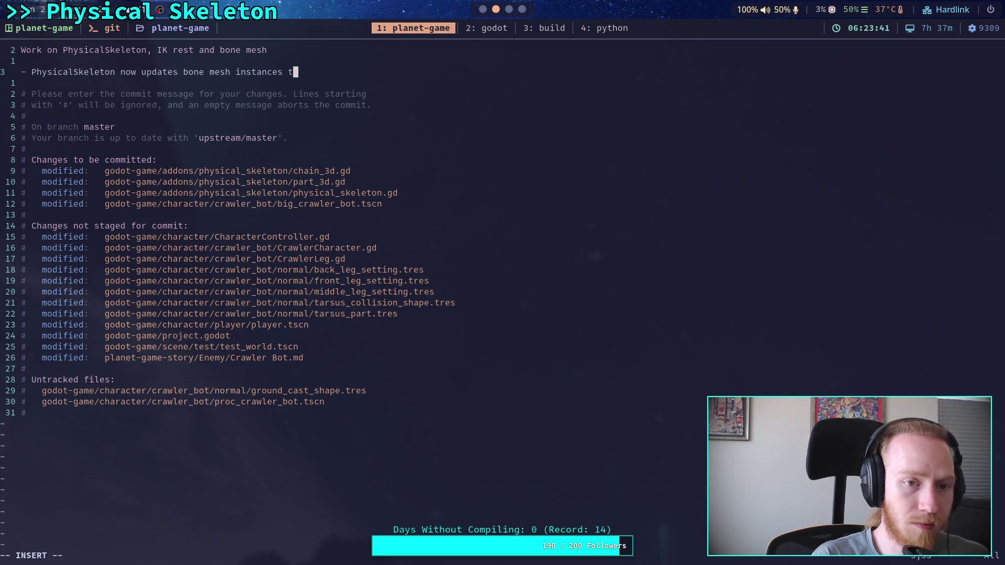
pyautogui.write('pose')
pyautogui.press('Return')
pyautogui.write('- ')
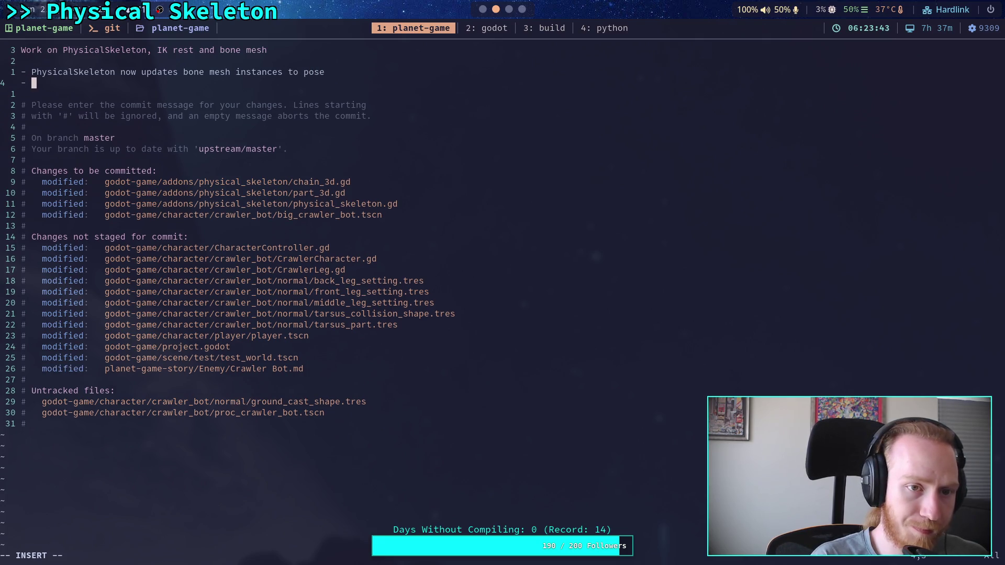
pyautogui.write('IK')
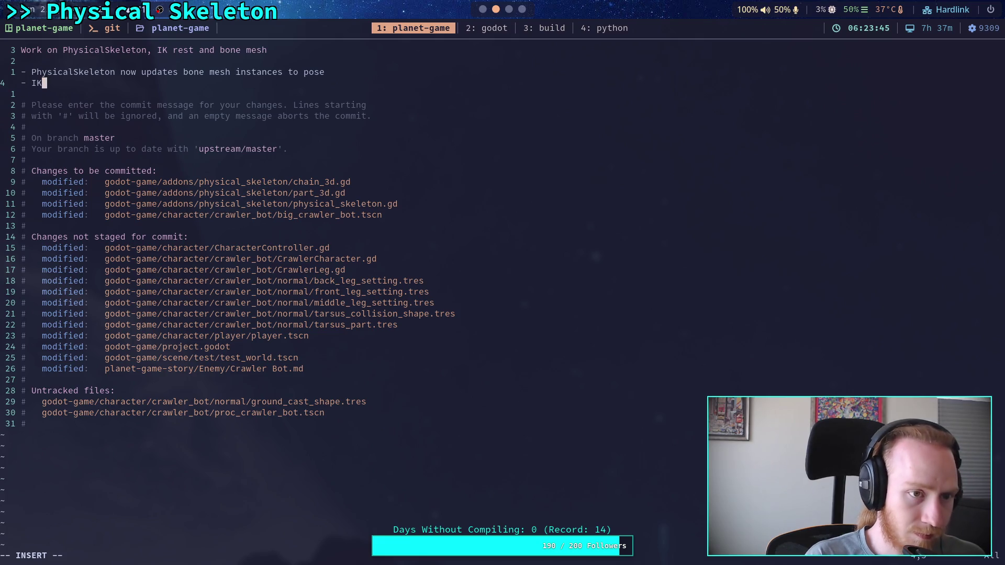
pyautogui.write(' rest rate is udat')
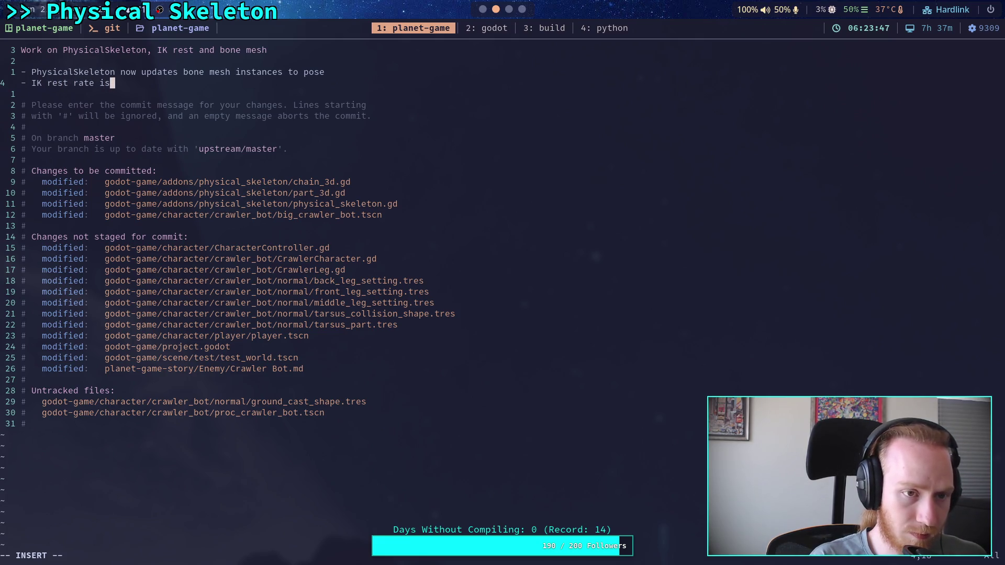
# - Finish the bullet: IK rest rate is updated when changed and is relative to the physics tick rate
pyautogui.press('BackSpace')
pyautogui.press('BackSpace')
pyautogui.press('BackSpace')
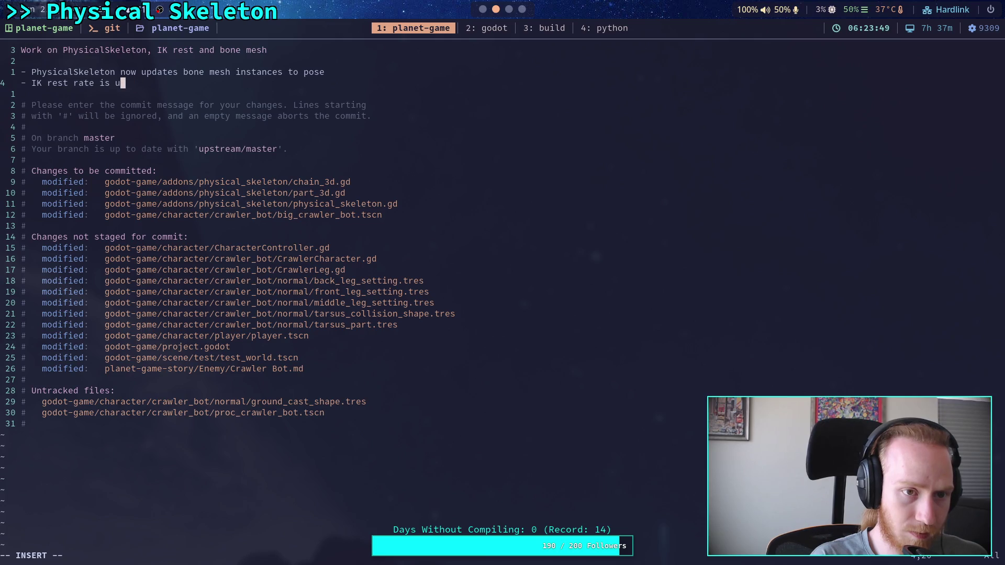
pyautogui.write('up')
pyautogui.press('BackSpace')
pyautogui.press('BackSpace')
pyautogui.write('p')
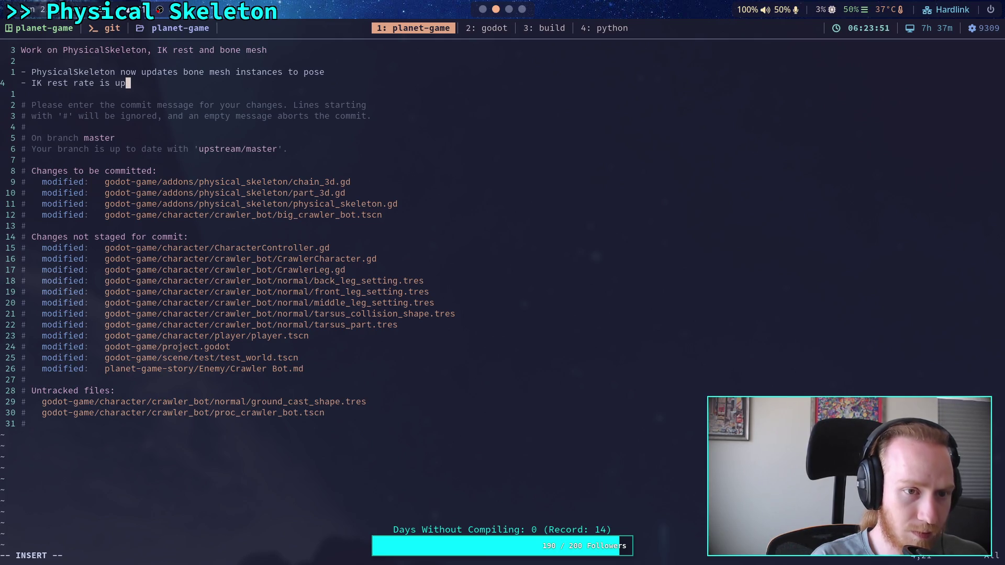
pyautogui.write('dated when c')
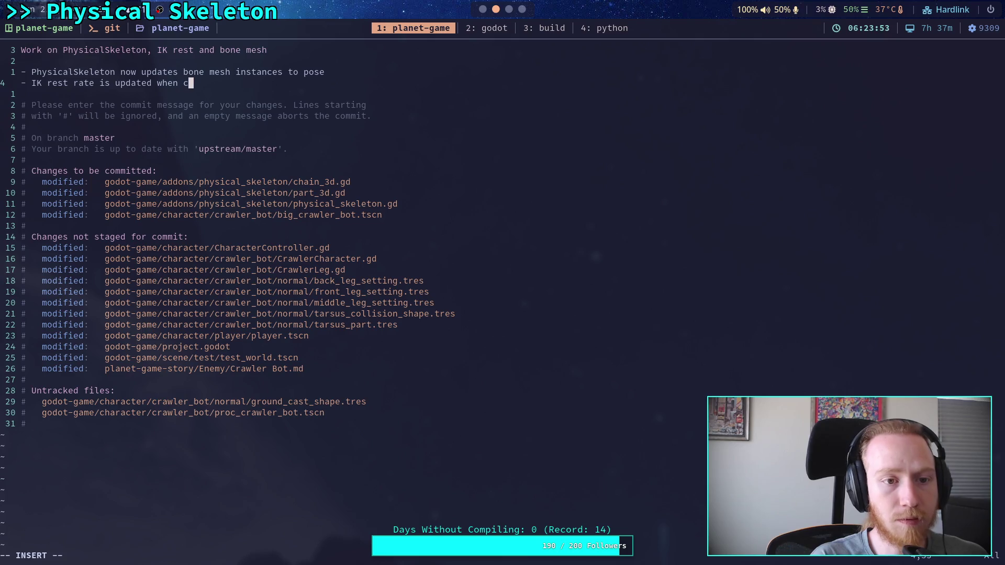
pyautogui.write('hanged and ')
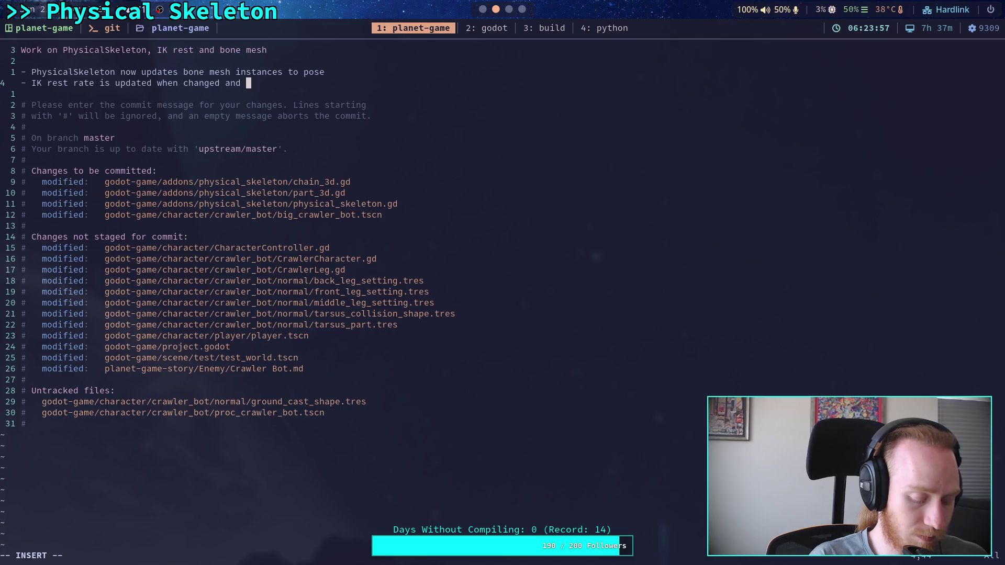
pyautogui.write('is relative to th')
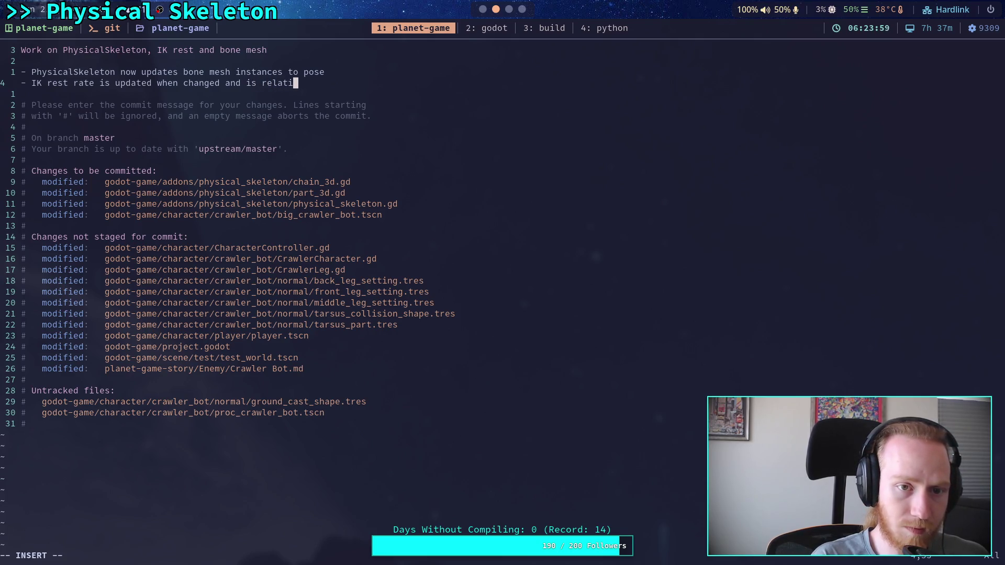
pyautogui.press('BackSpace')
pyautogui.press('BackSpace')
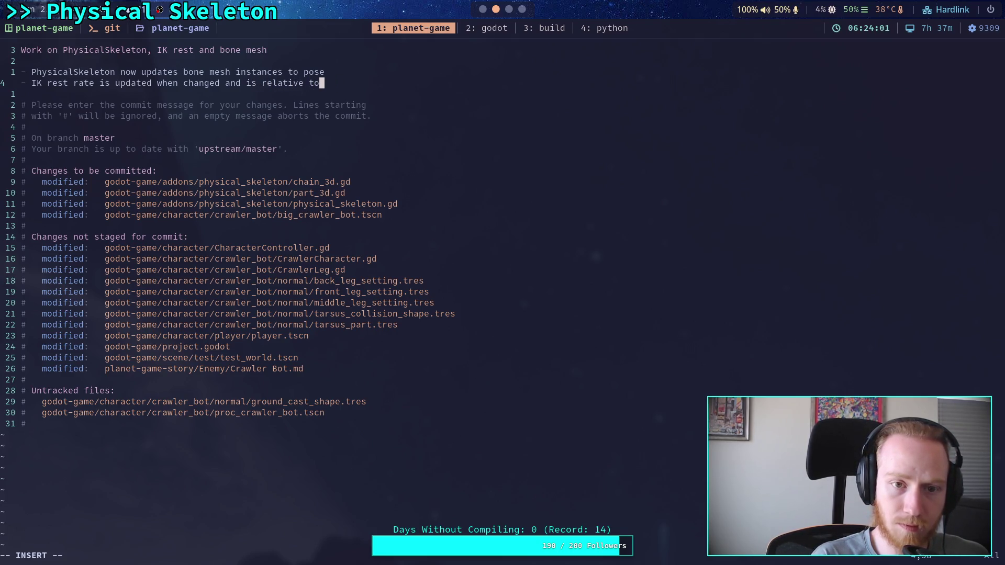
pyautogui.write('the physics ')
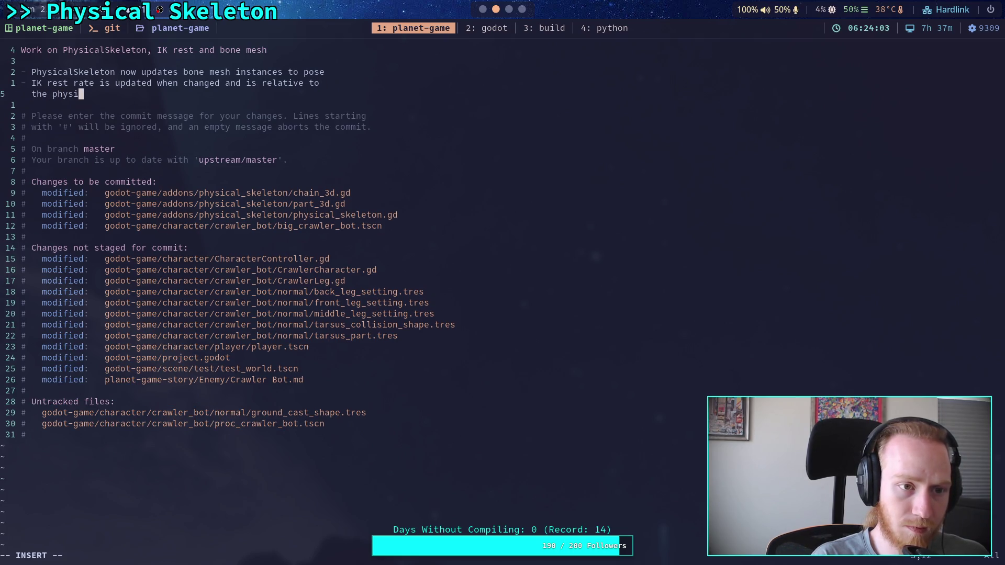
pyautogui.write('tick rate')
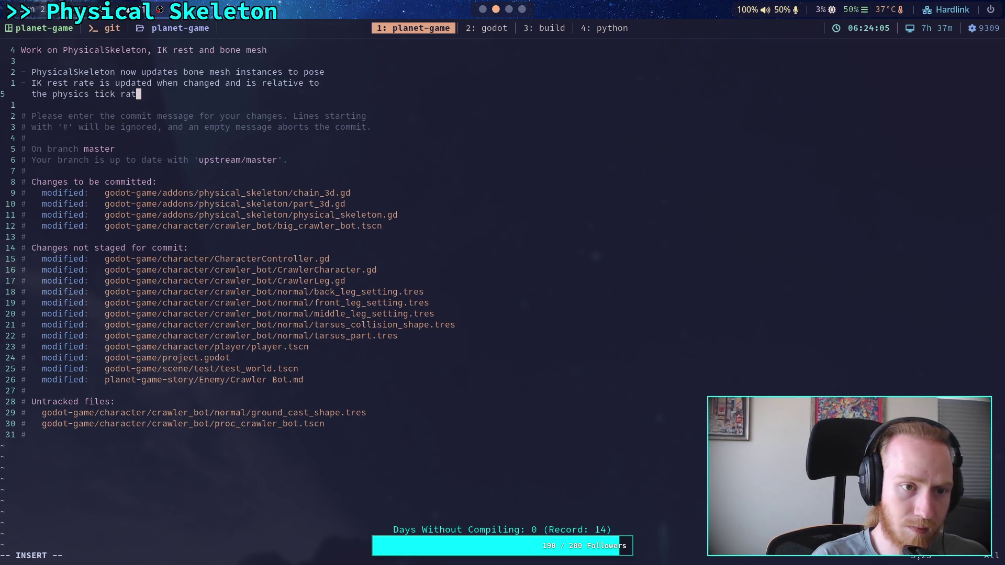
pyautogui.press('Escape')
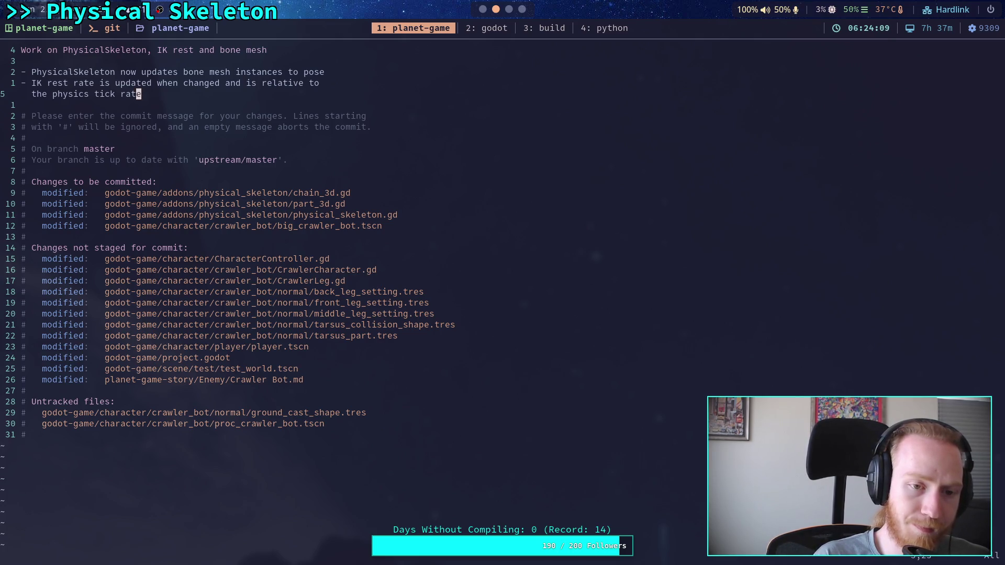
# - Start a 'Build big crawler bot with' bullet, then erase it, leaving an empty '-' bullet
pyautogui.write('o- ')
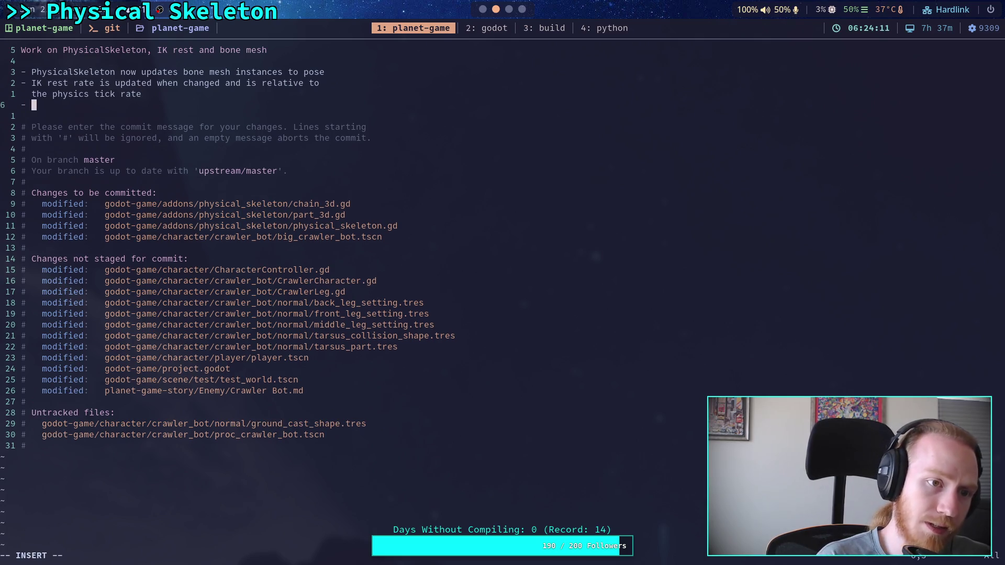
pyautogui.write('Build ')
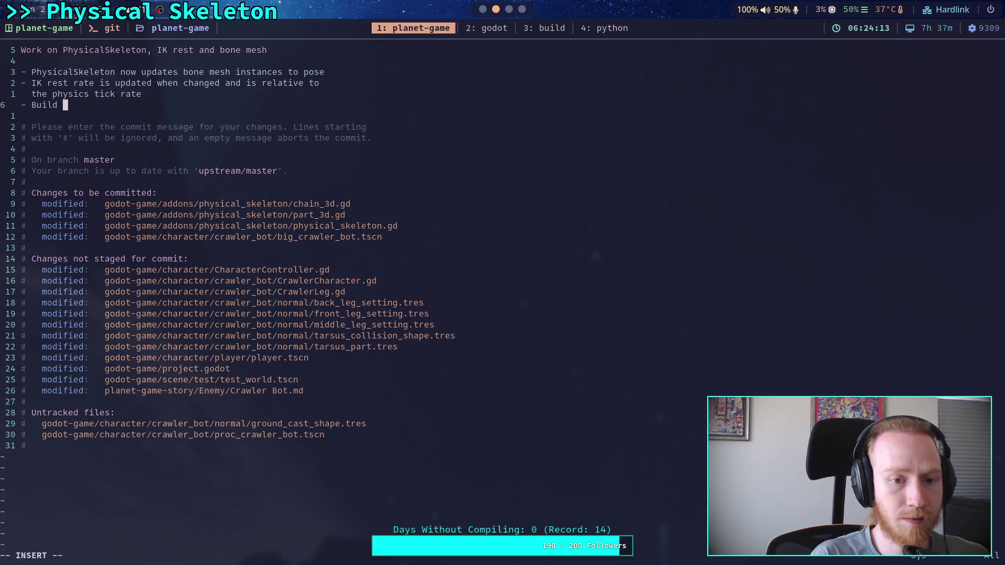
pyautogui.write('big craw')
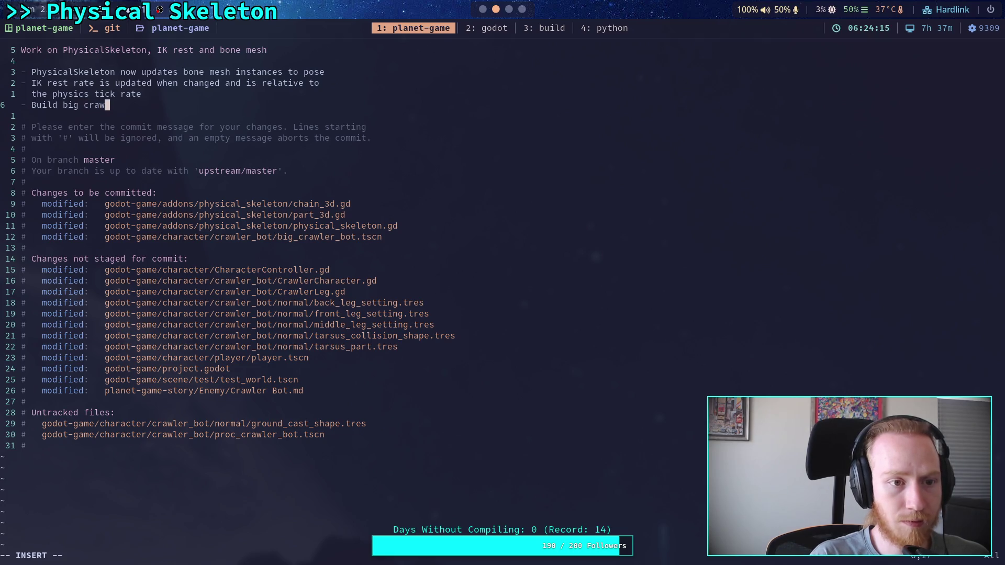
pyautogui.write('ler bot with')
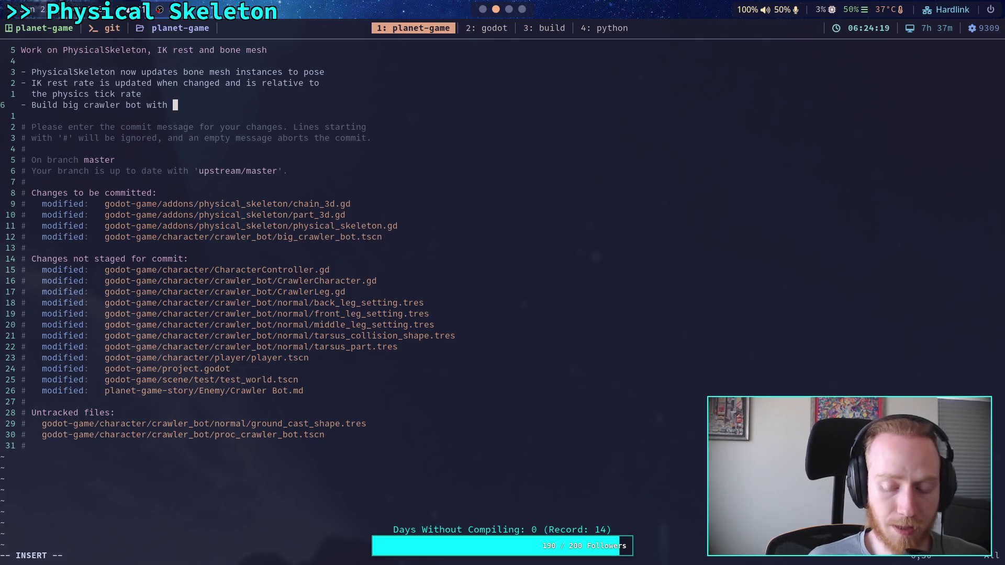
pyautogui.press('BackSpace')
pyautogui.press('BackSpace')
pyautogui.press('BackSpace')
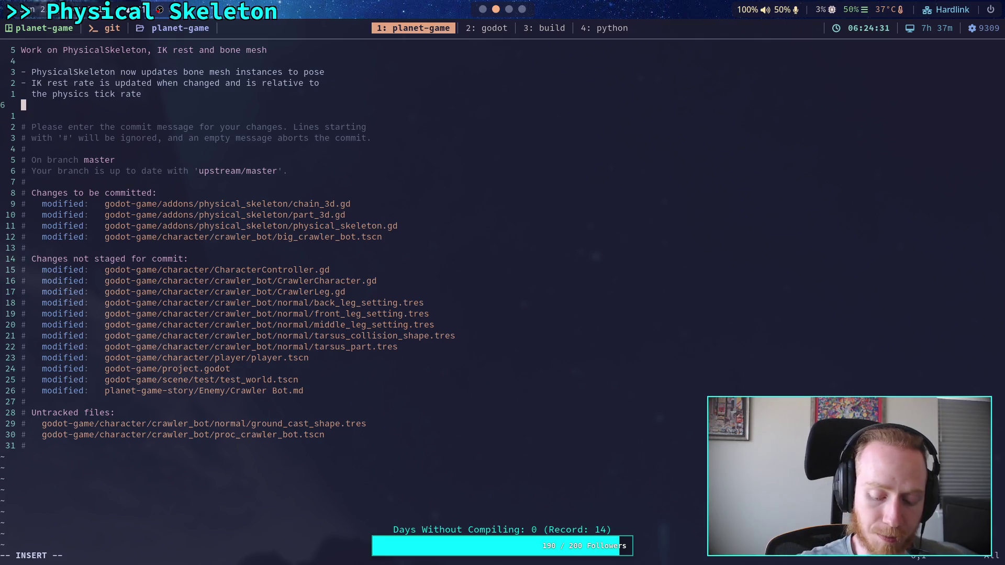
pyautogui.write('-')
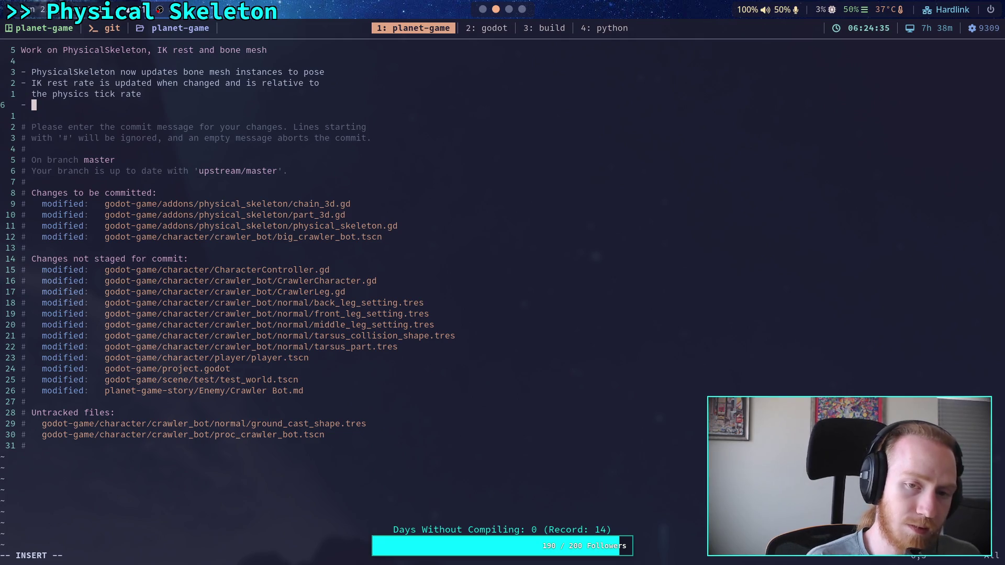
pyautogui.click(482, 9)
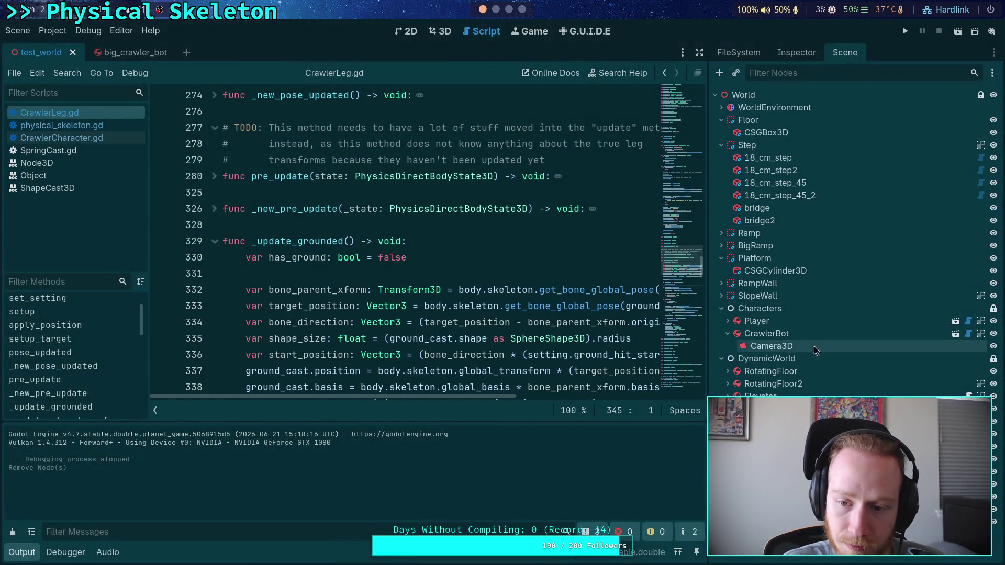
# - Open the CrawlerBot scene, select its root node and set Total Mass to 20
pyautogui.click(956, 334)
pyautogui.click(775, 96)
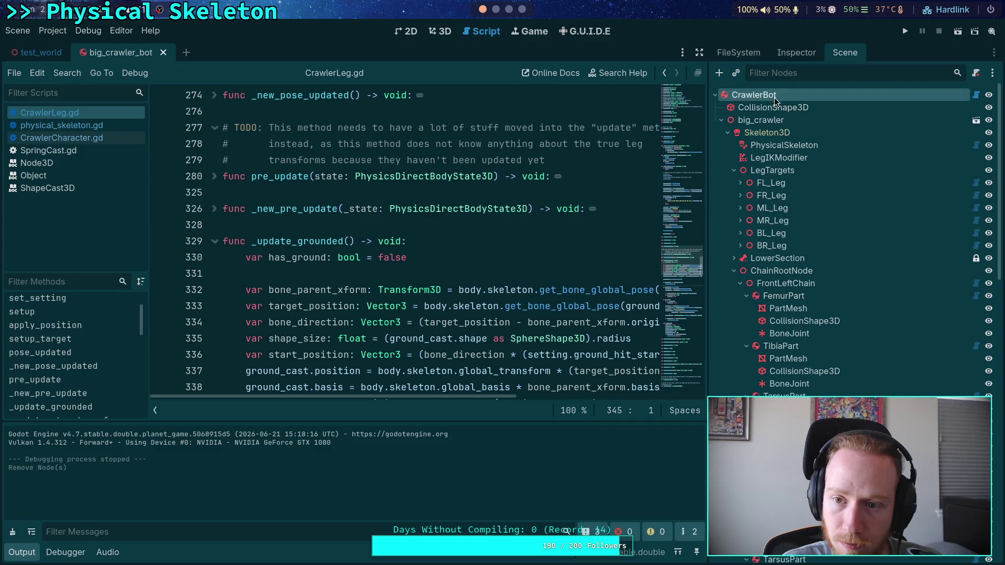
pyautogui.click(796, 53)
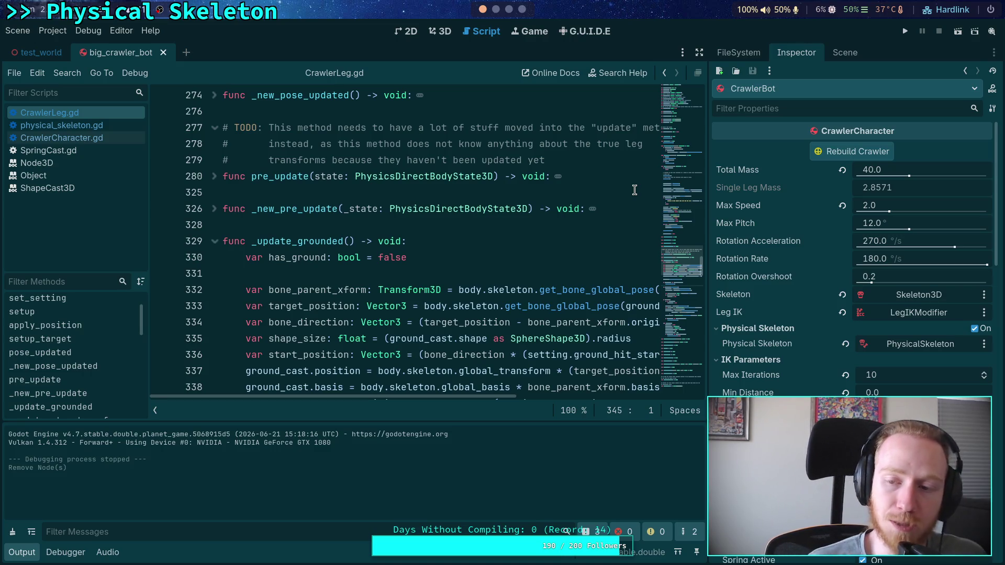
pyautogui.click(873, 170)
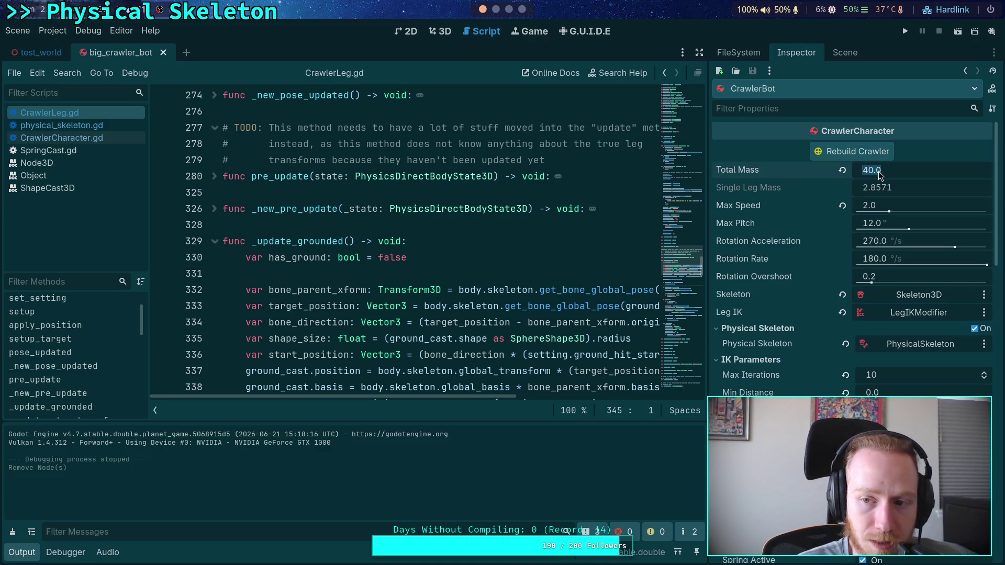
pyautogui.write('20')
pyautogui.press('Return')
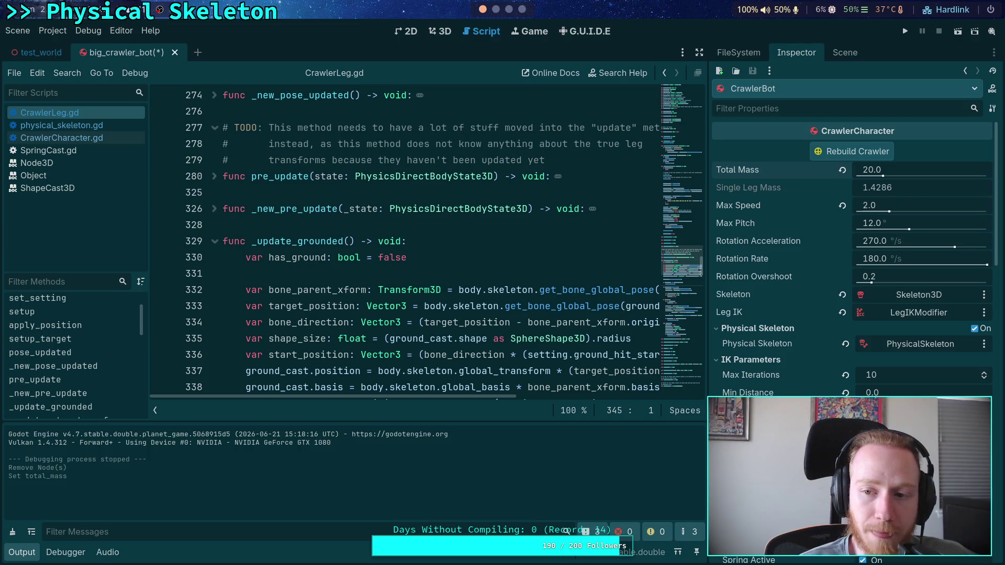
# - Try a Total Mass of 25, then set it back to 20
pyautogui.click(869, 170)
pyautogui.write('25')
pyautogui.press('Return')
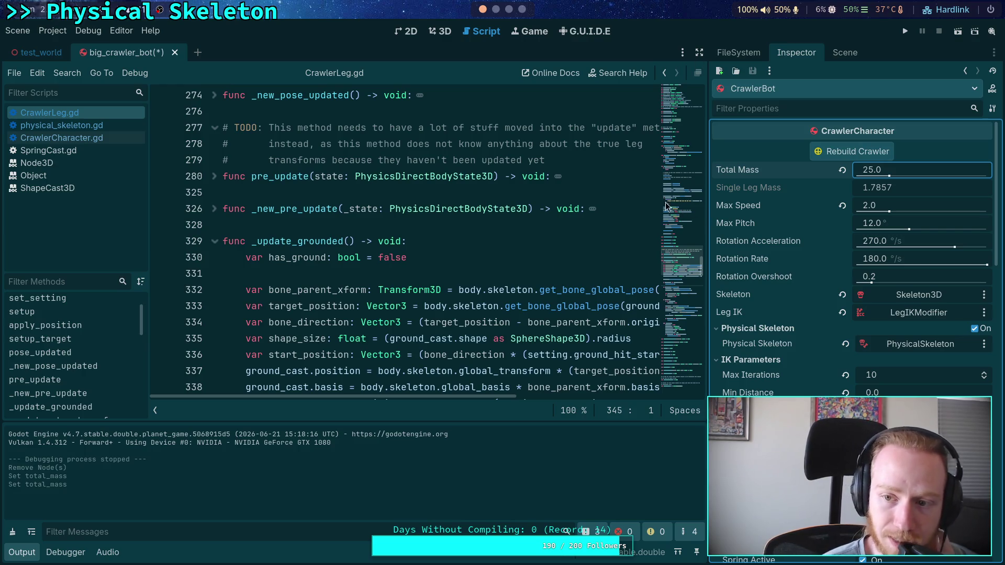
pyautogui.click(877, 174)
pyautogui.write('20')
pyautogui.press('Return')
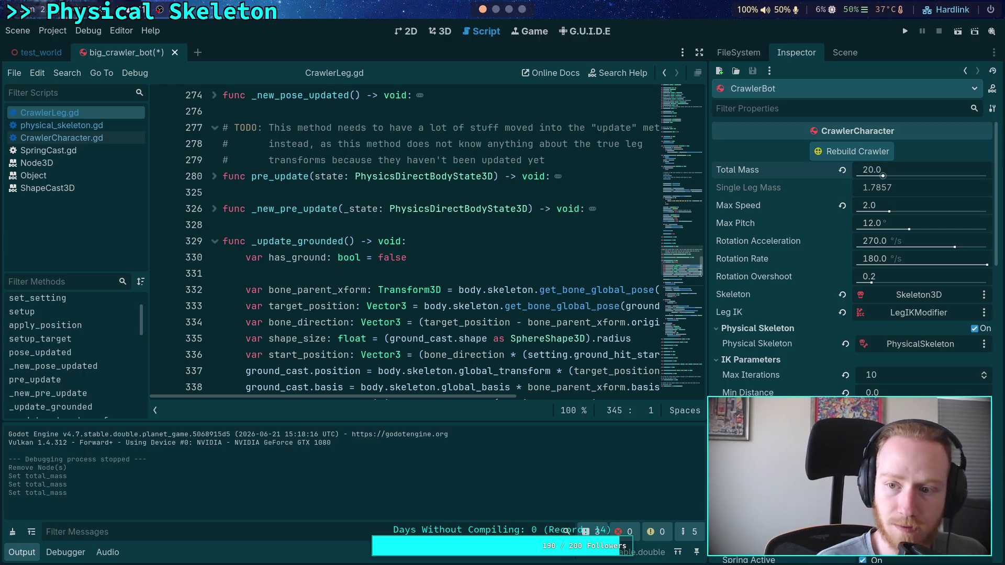
pyautogui.click(521, 9)
# - Navigate the planet-game repository to godot-game/character/crawler_bot/big_crawler_bot.tscn
pyautogui.click(15, 88)
pyautogui.click(14, 67)
pyautogui.click(105, 77)
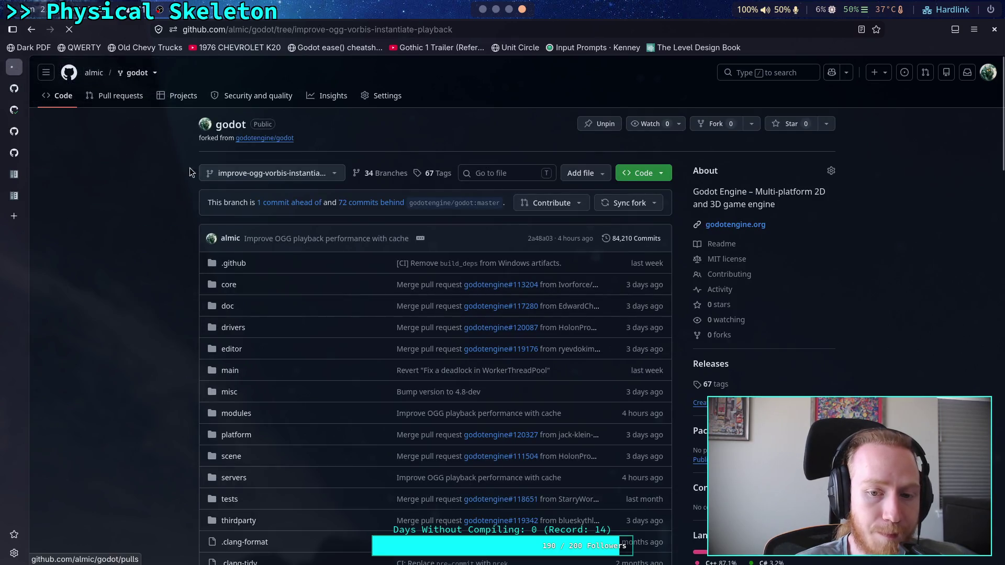
pyautogui.scroll(-3, 412, 256)
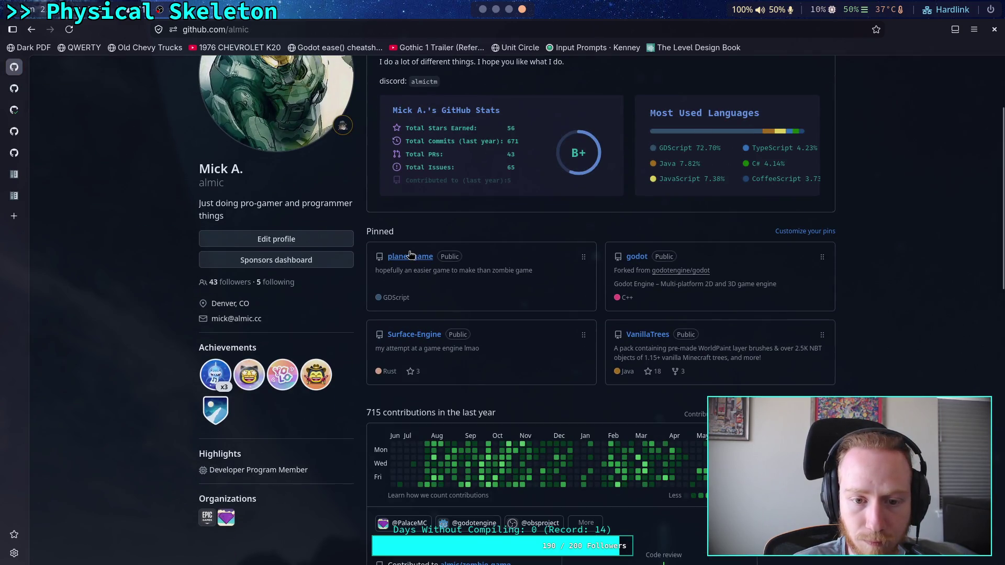
pyautogui.click(411, 256)
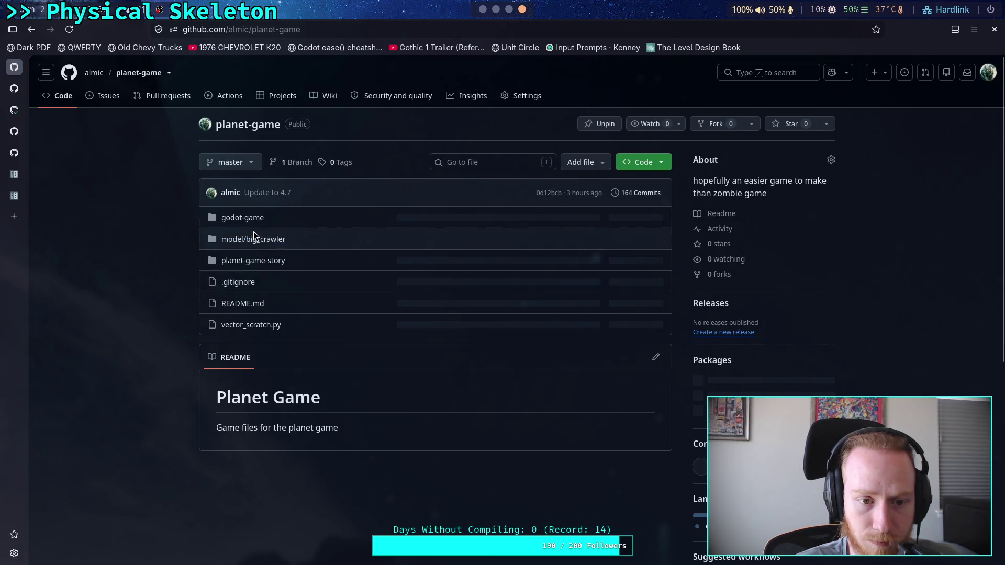
pyautogui.click(246, 218)
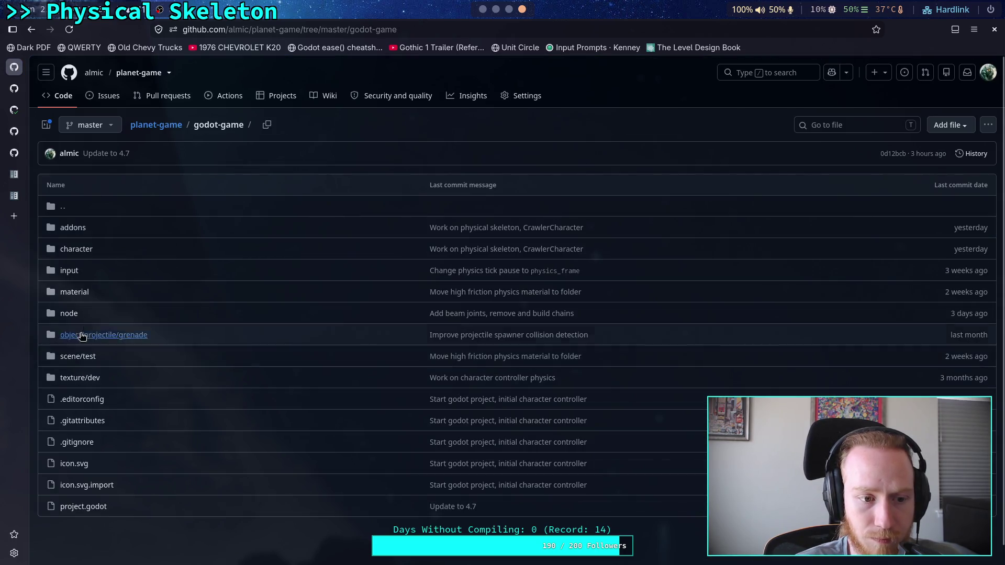
pyautogui.click(79, 250)
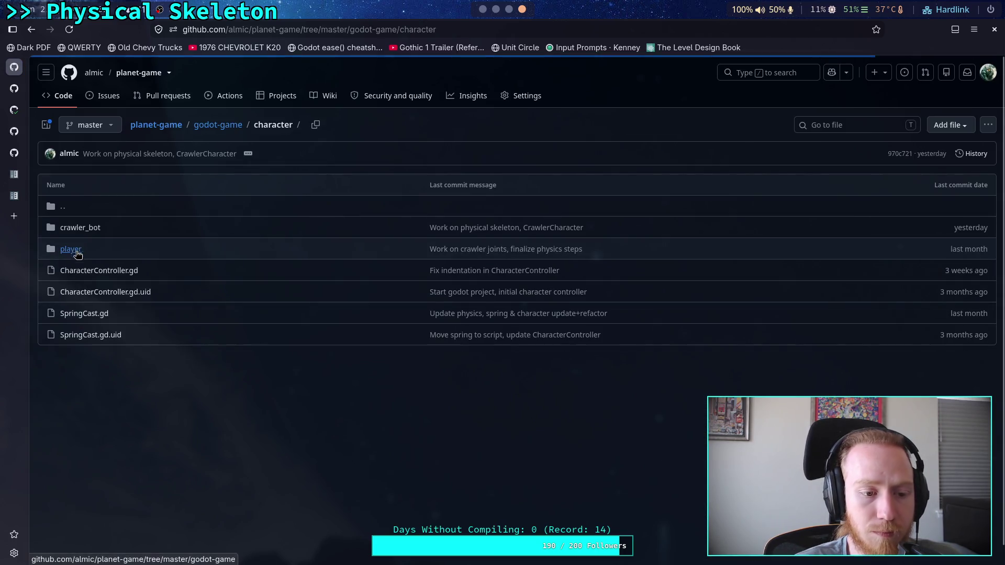
pyautogui.click(94, 227)
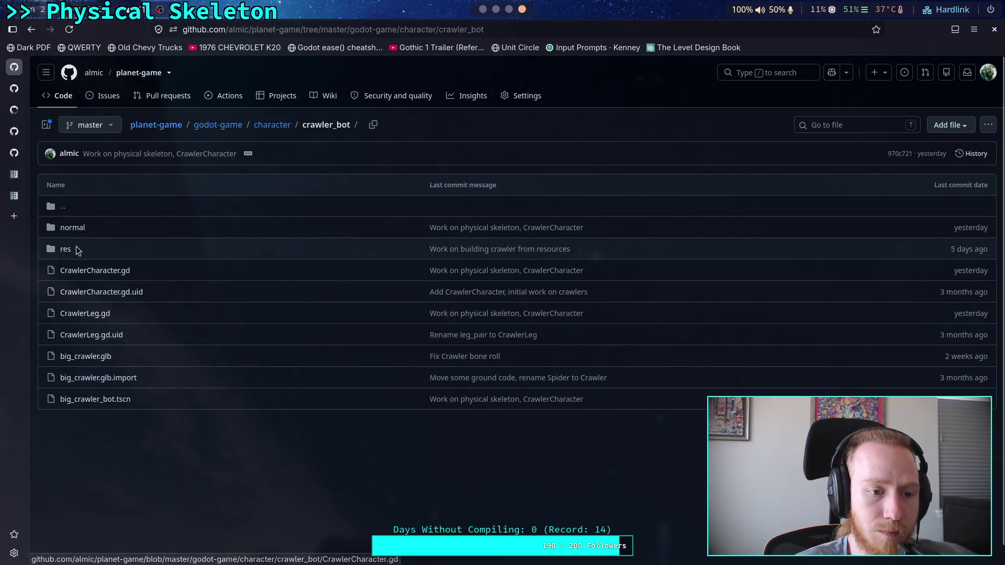
pyautogui.click(89, 404)
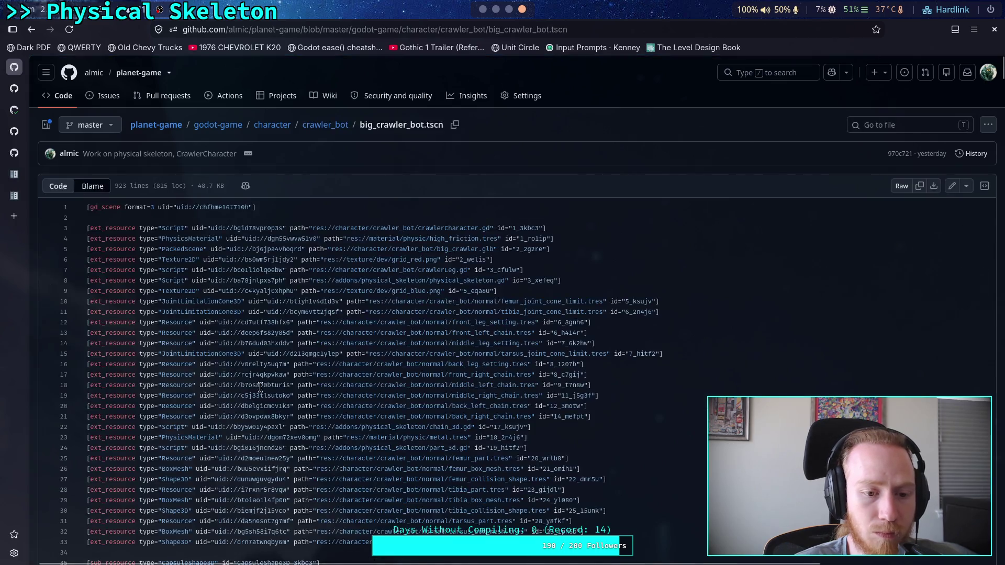
pyautogui.scroll(-6, 296, 382)
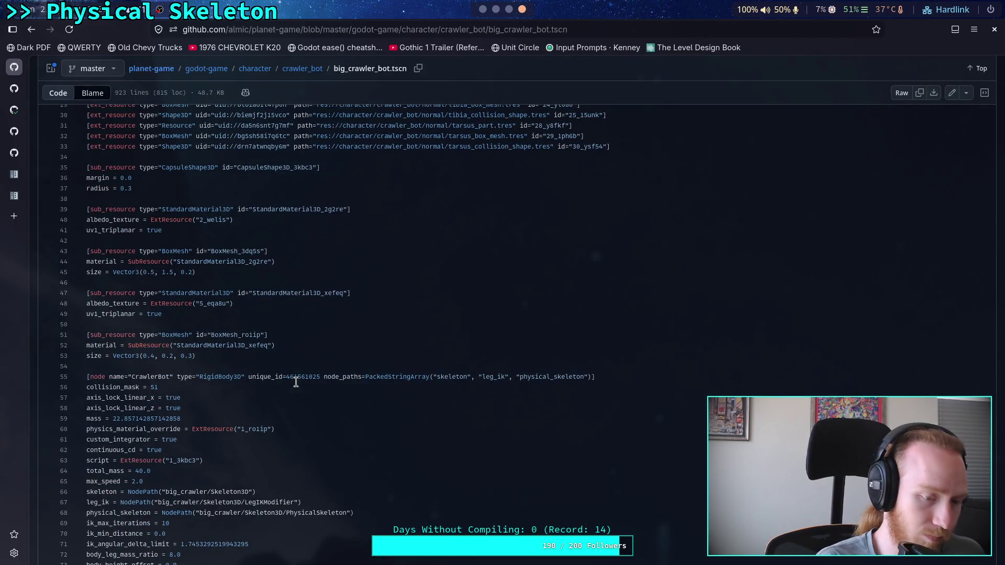
# - In the Blame view, find total_mass and view the blame prior to line 64's change
pyautogui.click(99, 92)
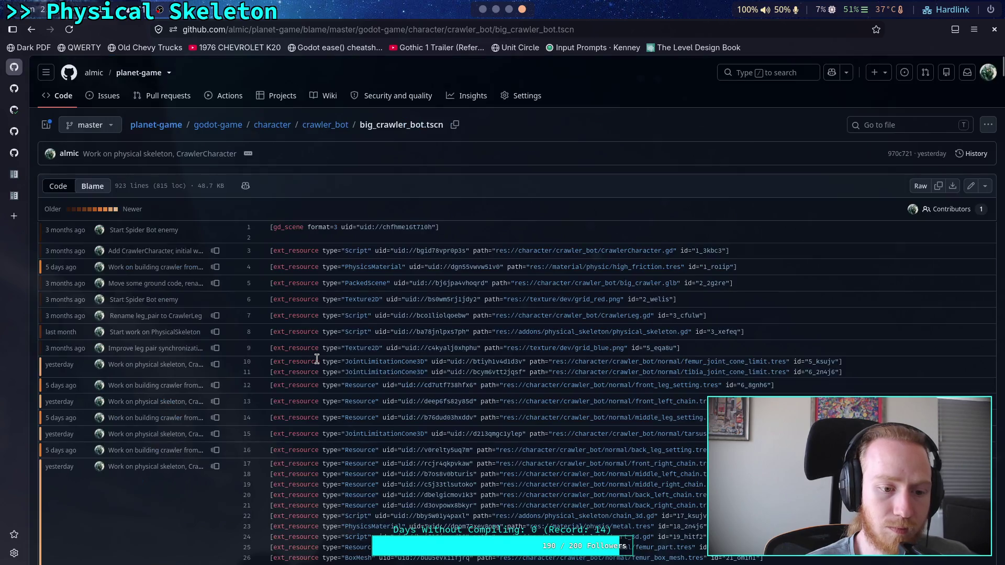
pyautogui.hotkey('ctrl', 'f')
pyautogui.write('total_mass')
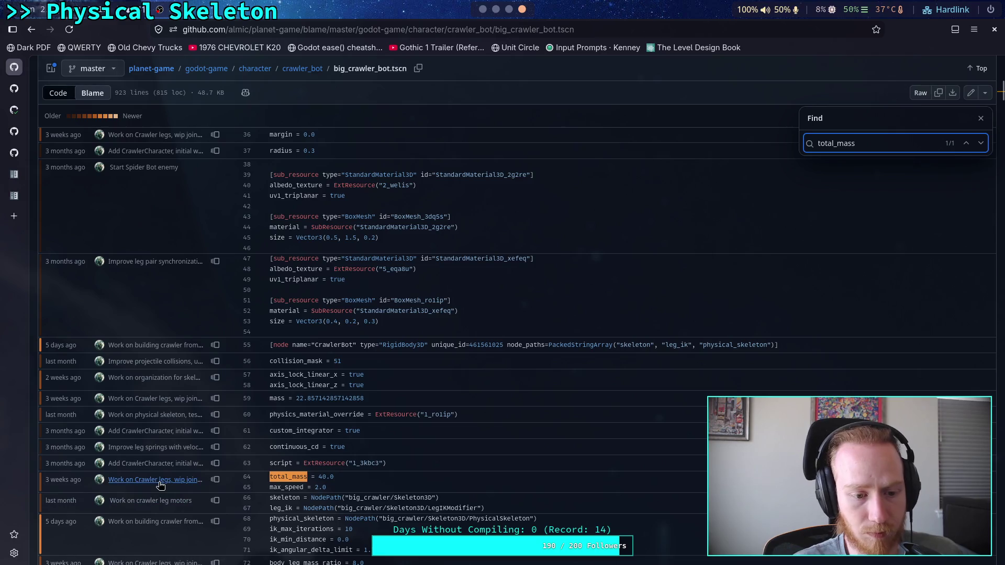
pyautogui.click(216, 480)
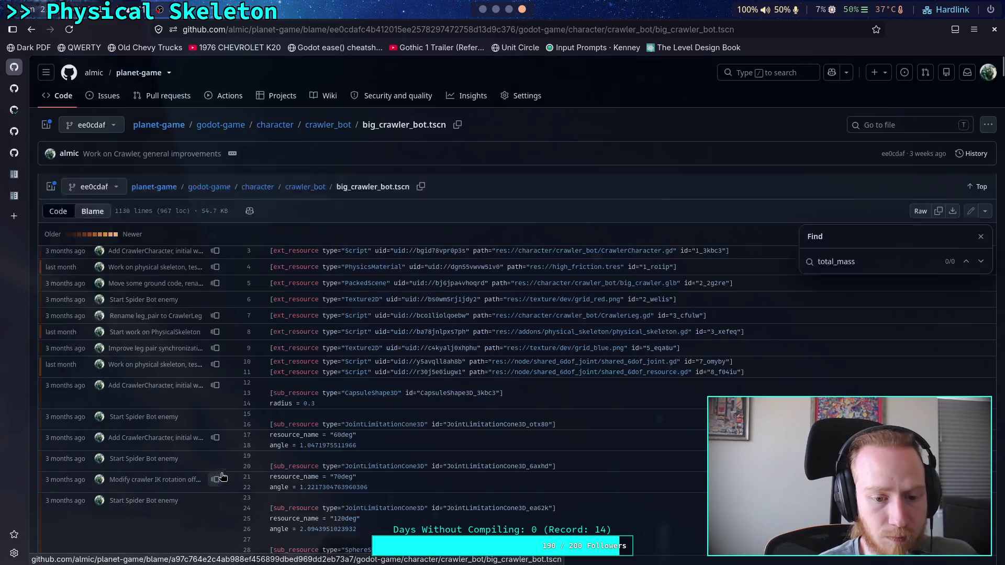
pyautogui.click(942, 142)
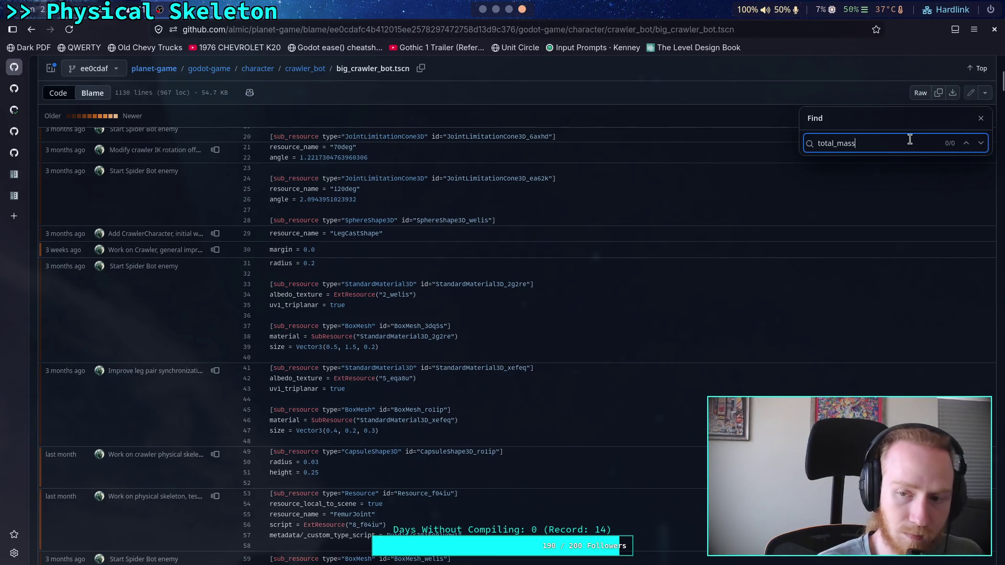
pyautogui.click(620, 329)
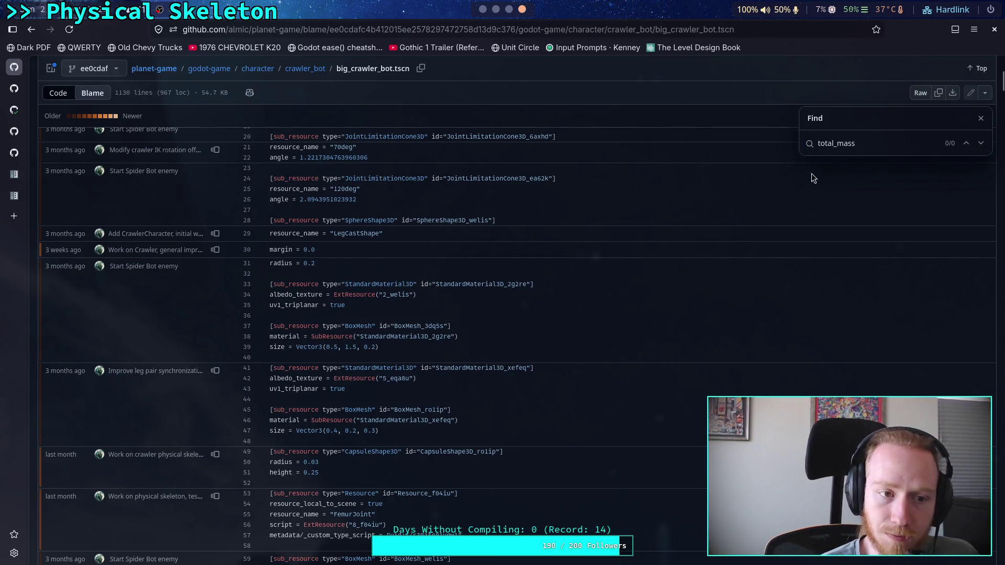
pyautogui.click(981, 118)
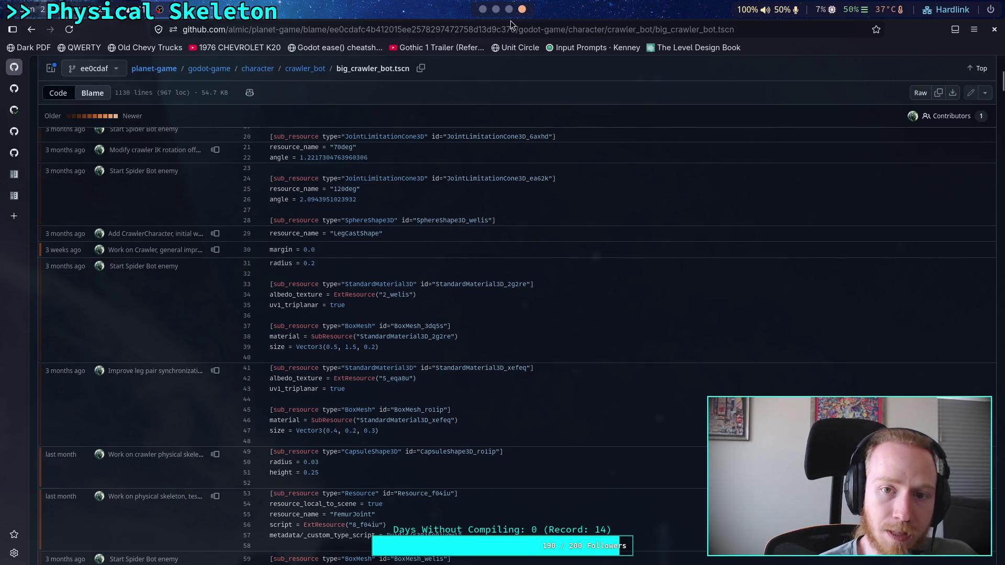
pyautogui.click(496, 9)
pyautogui.click(508, 9)
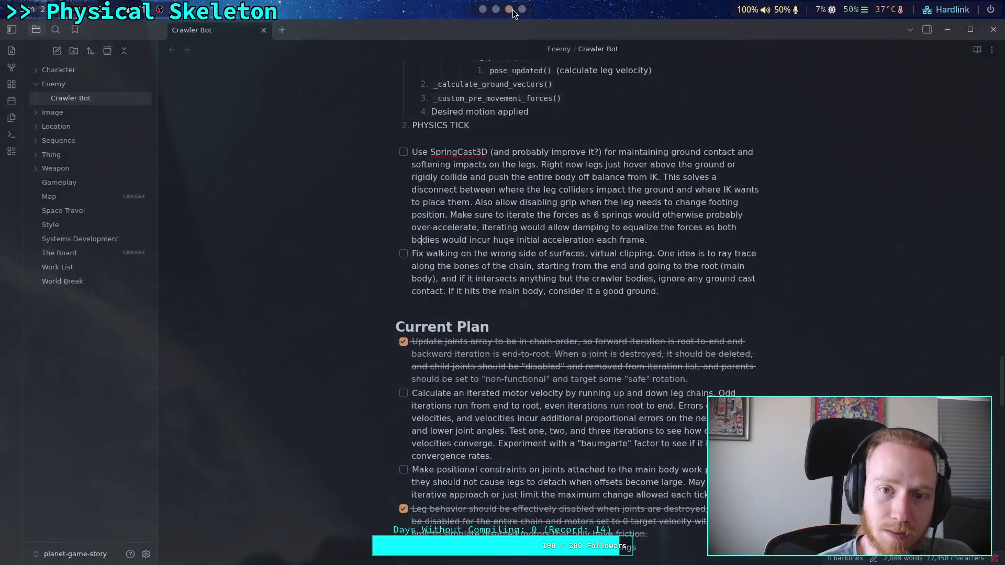
# - Set the CrawlerBot's Total Mass to 30 in Godot and save the scene
pyautogui.click(496, 9)
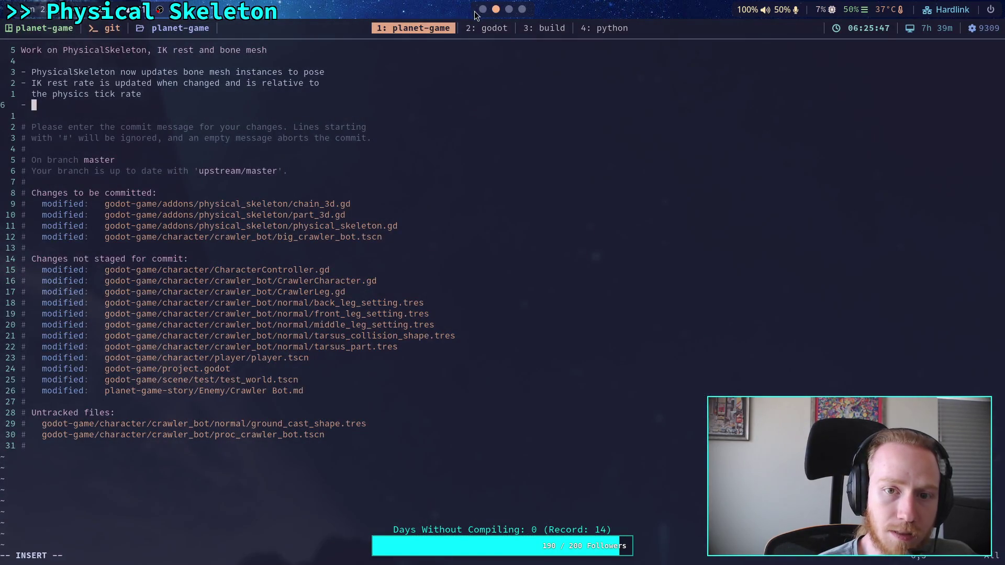
pyautogui.click(483, 9)
pyautogui.click(842, 170)
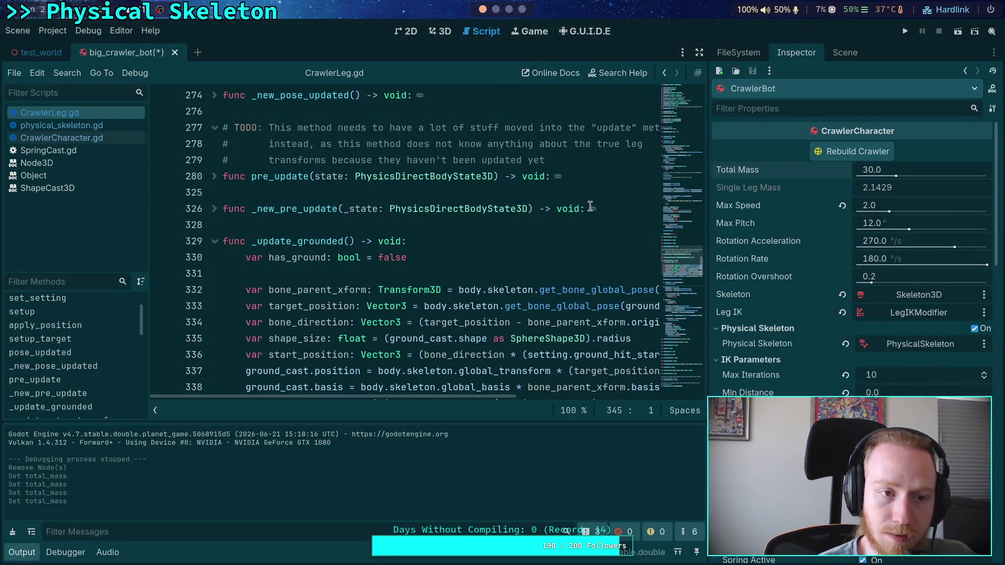
pyautogui.hotkey('ctrl', 's')
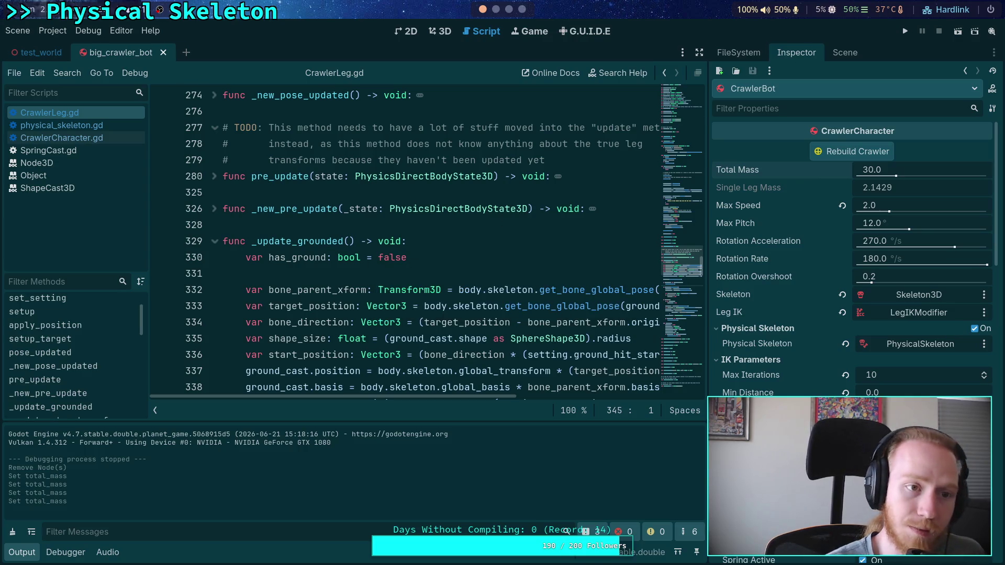
# - Replace the empty bullet with '- Update crawler bot nodes' and save the commit with :wq
pyautogui.press('super+2')
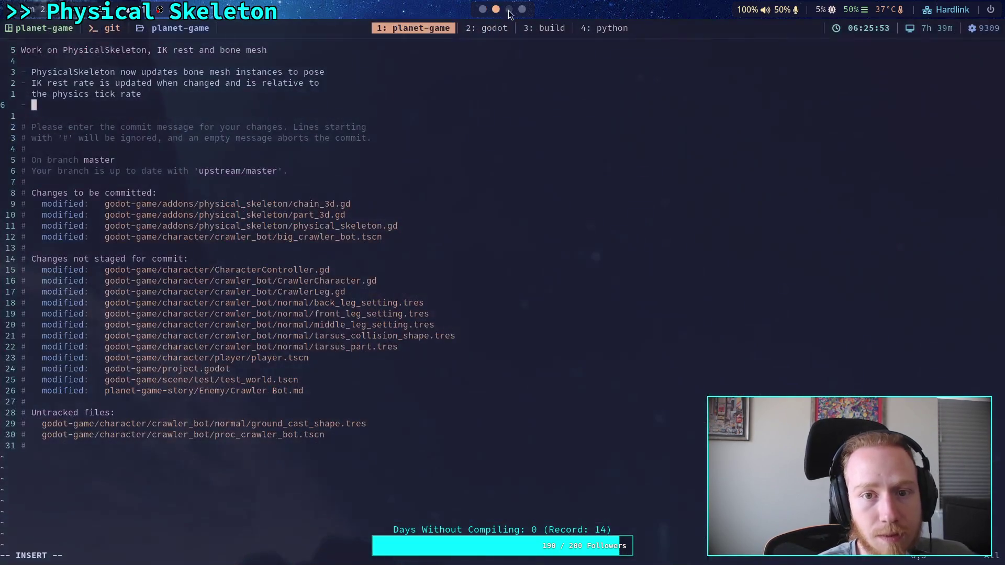
pyautogui.press('BackSpace')
pyautogui.press('BackSpace')
pyautogui.press('BackSpace')
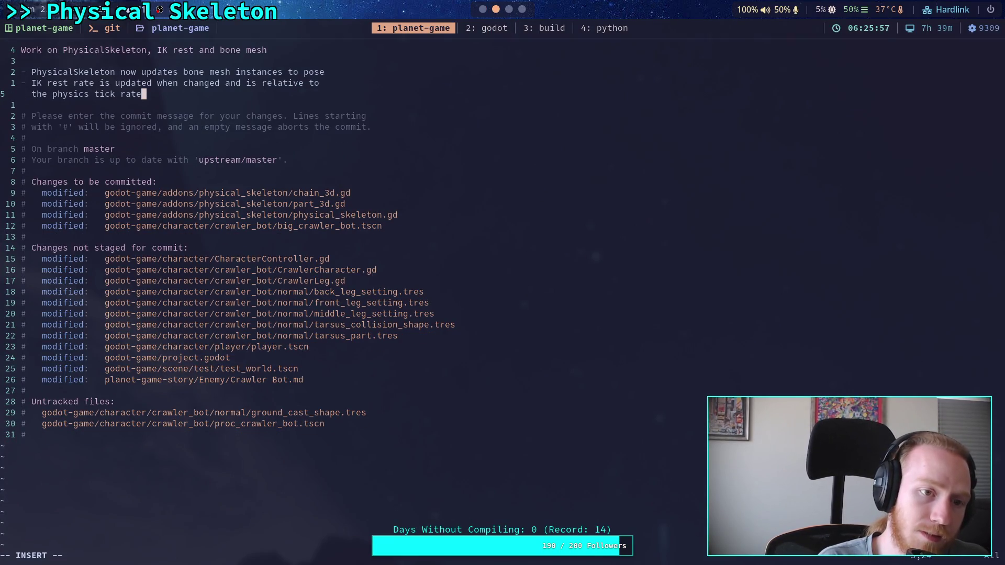
pyautogui.press('Return')
pyautogui.write('- Update crawler bot ')
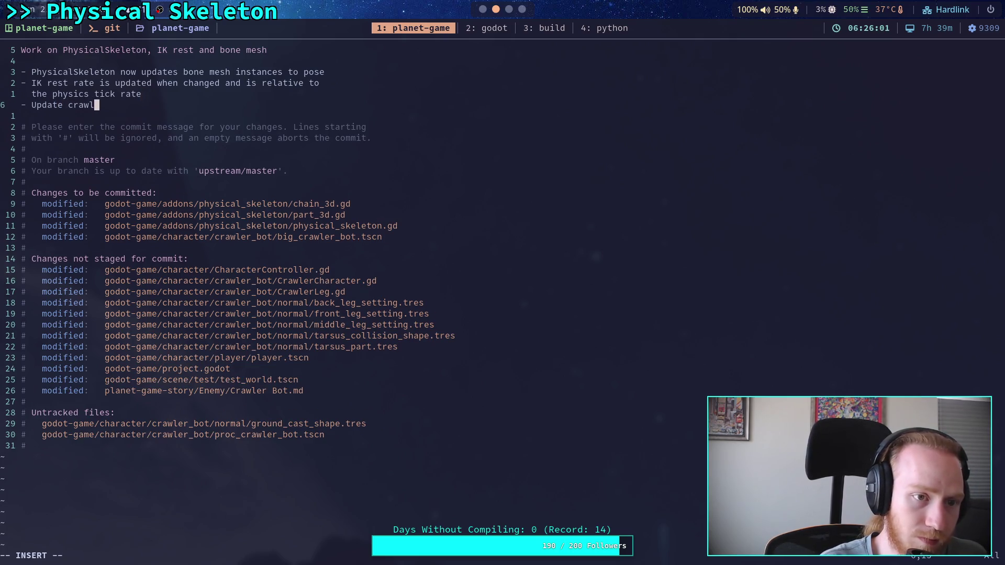
pyautogui.write('nodes')
pyautogui.press('Escape')
pyautogui.write(':wq')
pyautogui.press('Return')
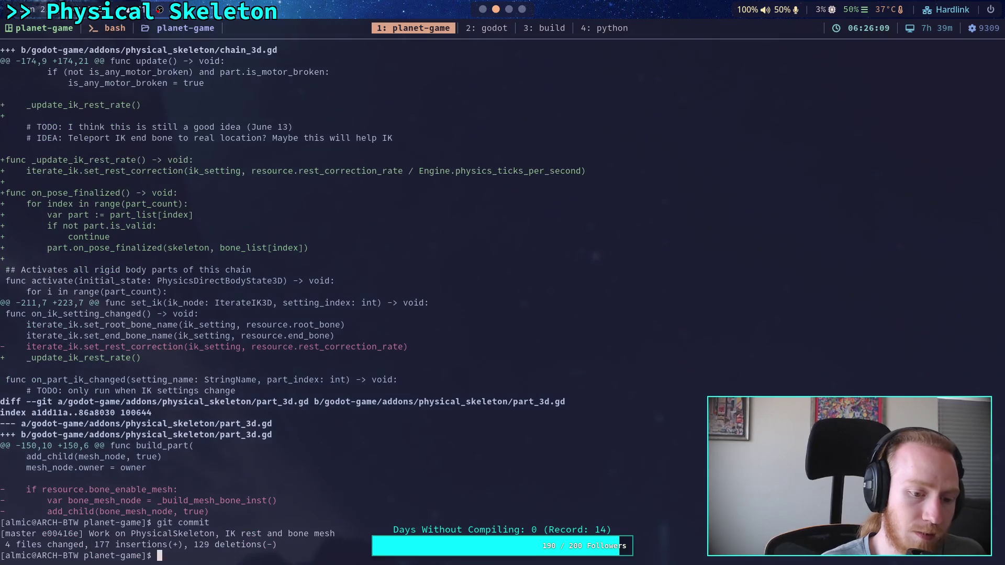
# - Check git status and show the diff of godot-game/character/crawler_bot/big_crawler_bot.tscn
pyautogui.write('git status')
pyautogui.press('Return')
pyautogui.write('git diff go')
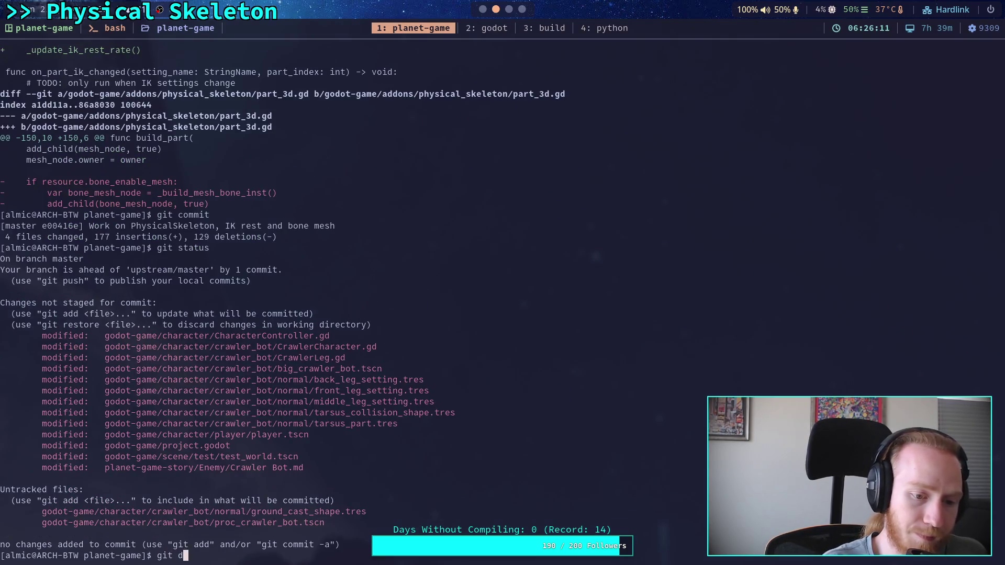
pyautogui.press('Tab')
pyautogui.write('cha')
pyautogui.press('Tab')
pyautogui.write('cr')
pyautogui.press('Tab')
pyautogui.write('b')
pyautogui.press('Tab')
pyautogui.press('Tab')
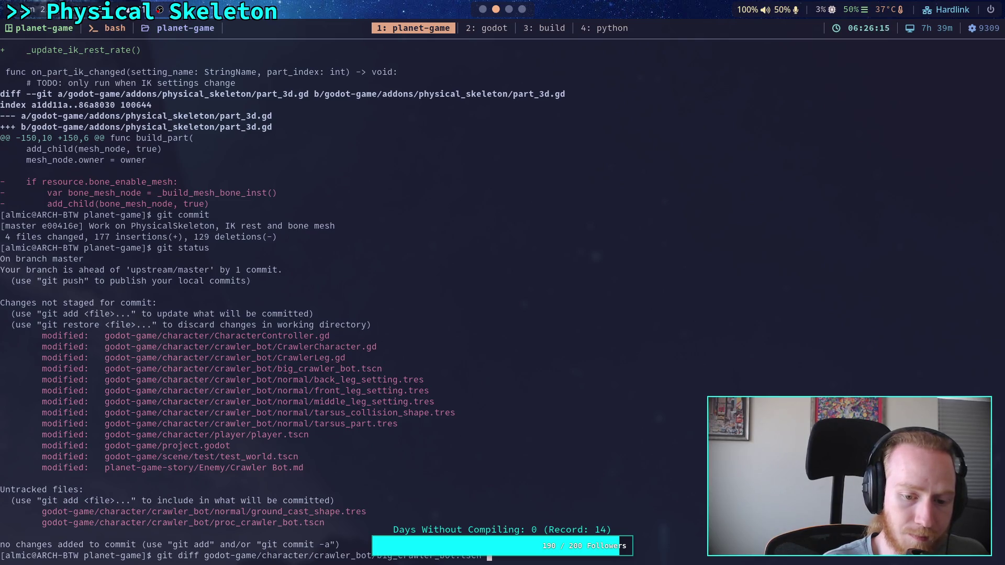
pyautogui.press('Return')
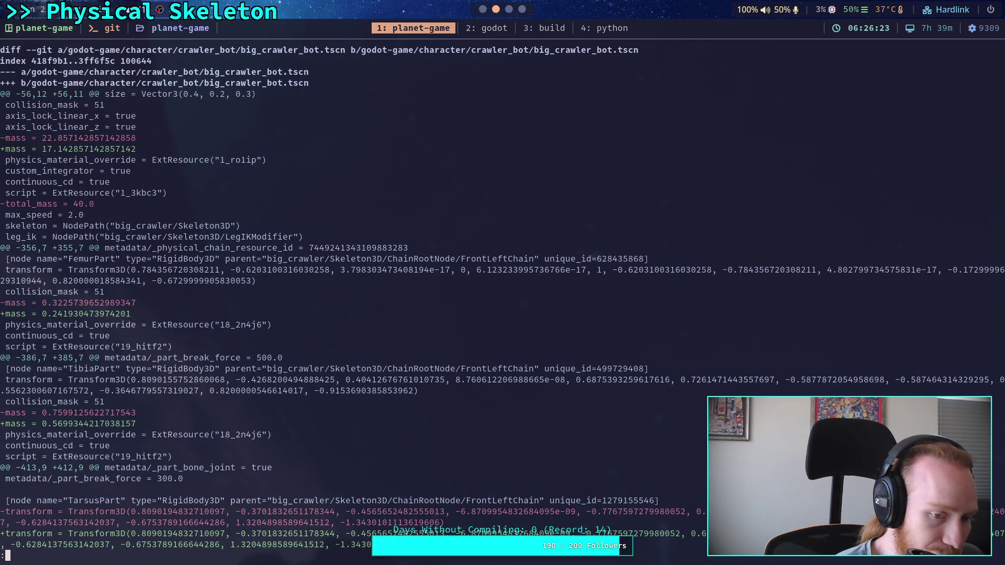
# - Scroll through the big_crawler_bot.tscn diff and quit the viewer
pyautogui.press('d')
pyautogui.press('d')
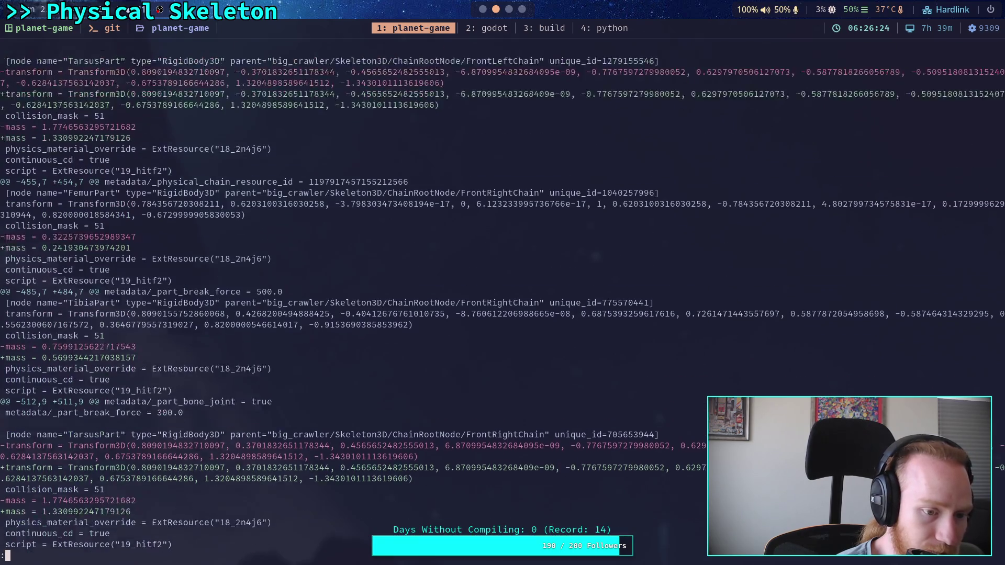
pyautogui.press('k')
pyautogui.press('k')
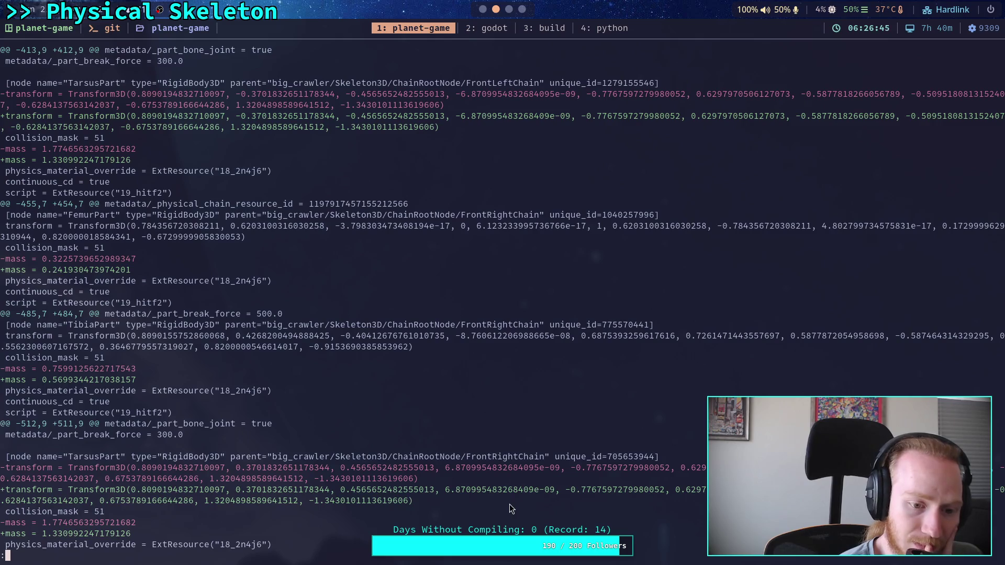
pyautogui.scroll(3, 503, 297)
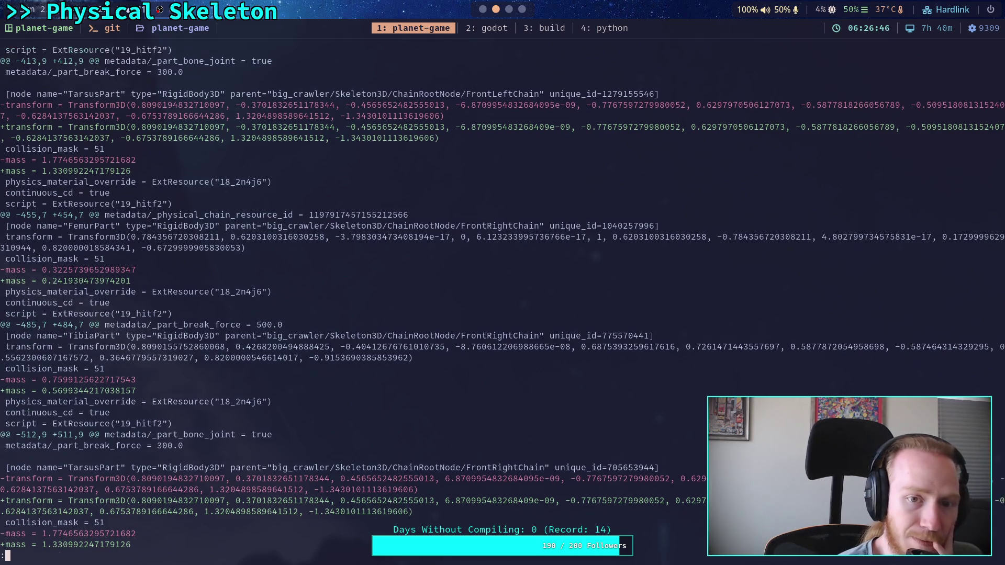
pyautogui.scroll(1, 502, 303)
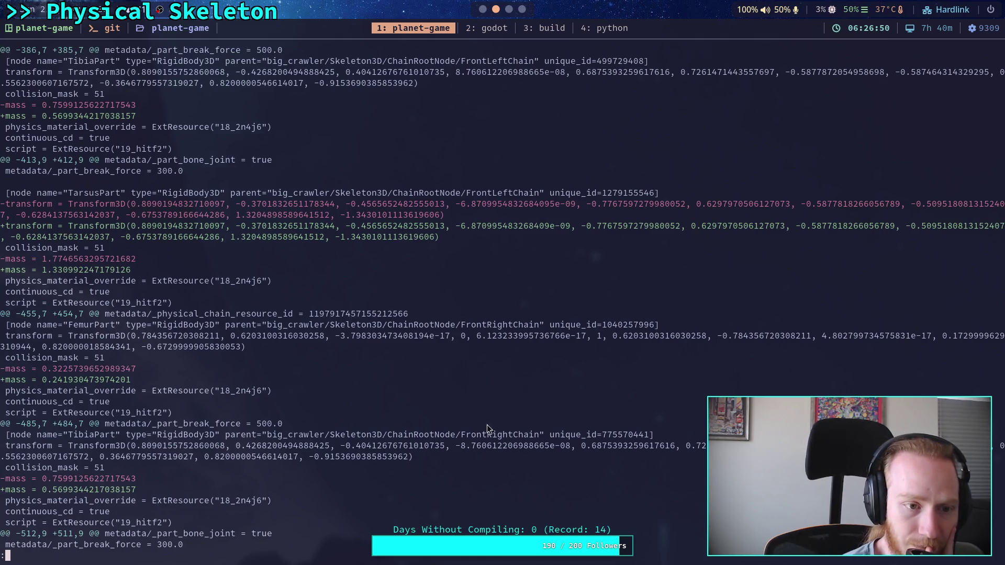
pyautogui.click(554, 208)
pyautogui.moveTo(554, 208); pyautogui.dragTo(544, 225)
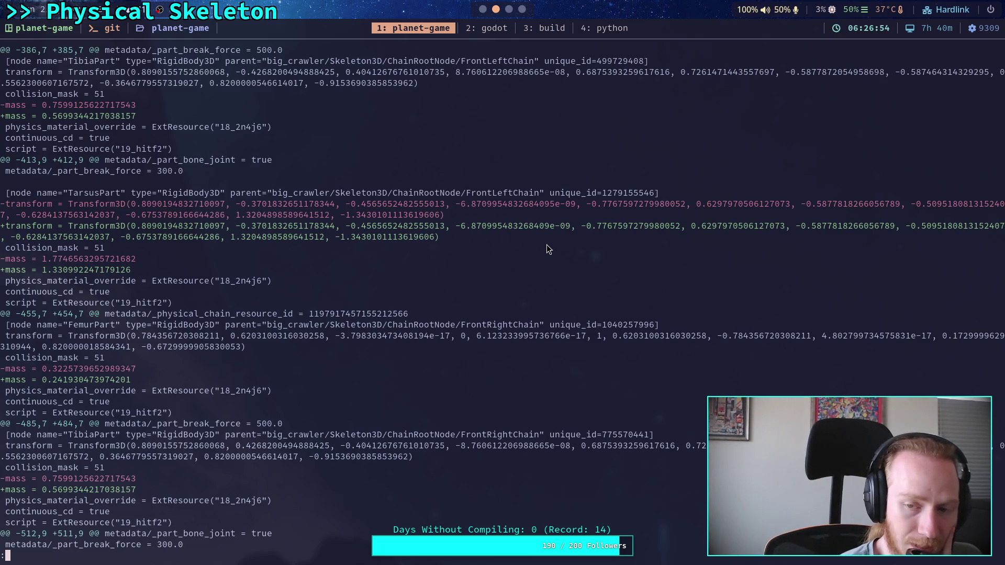
pyautogui.scroll(-3, 503, 293)
pyautogui.scroll(-10, 502, 293)
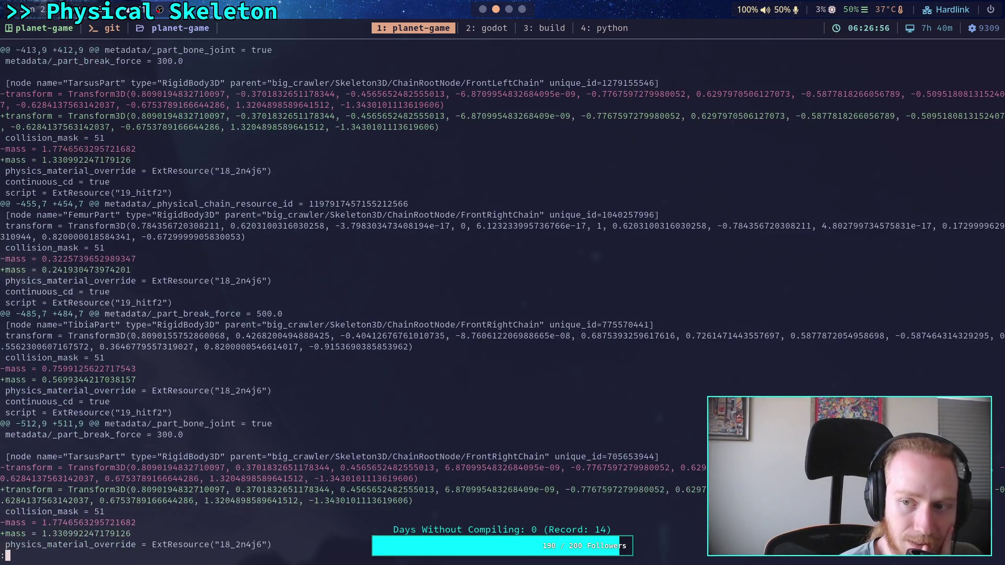
pyautogui.scroll(-17, 502, 293)
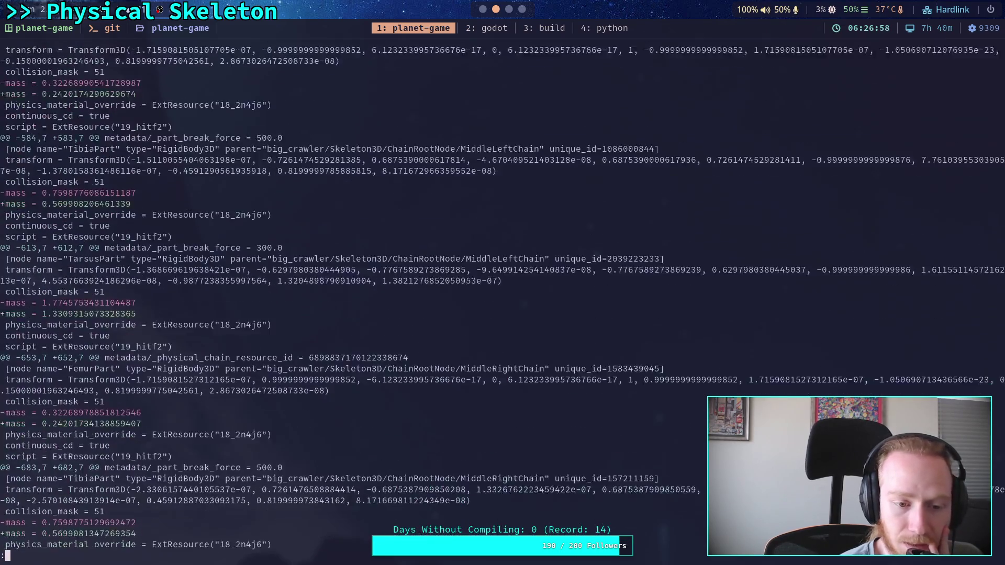
pyautogui.scroll(-14, 502, 293)
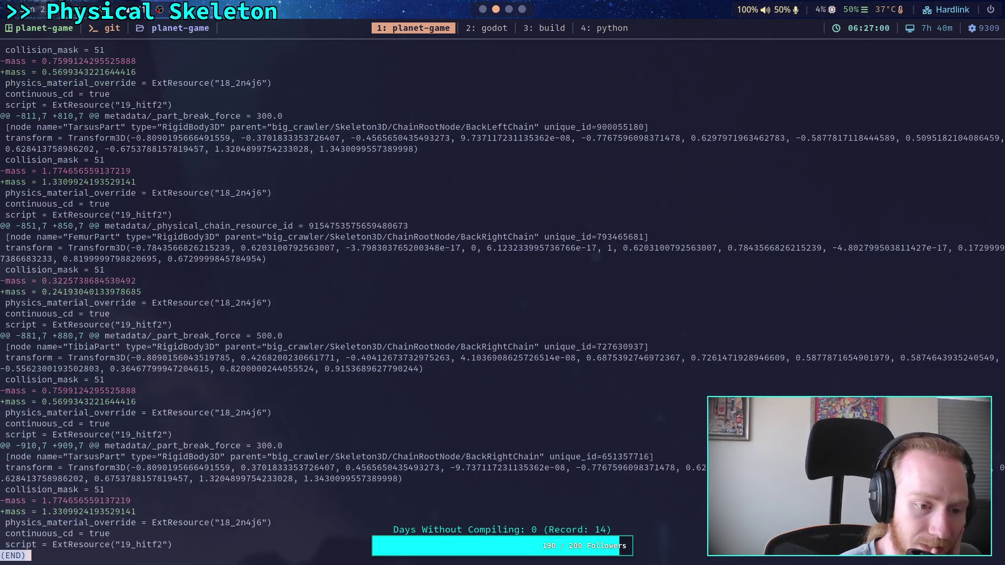
pyautogui.press('q')
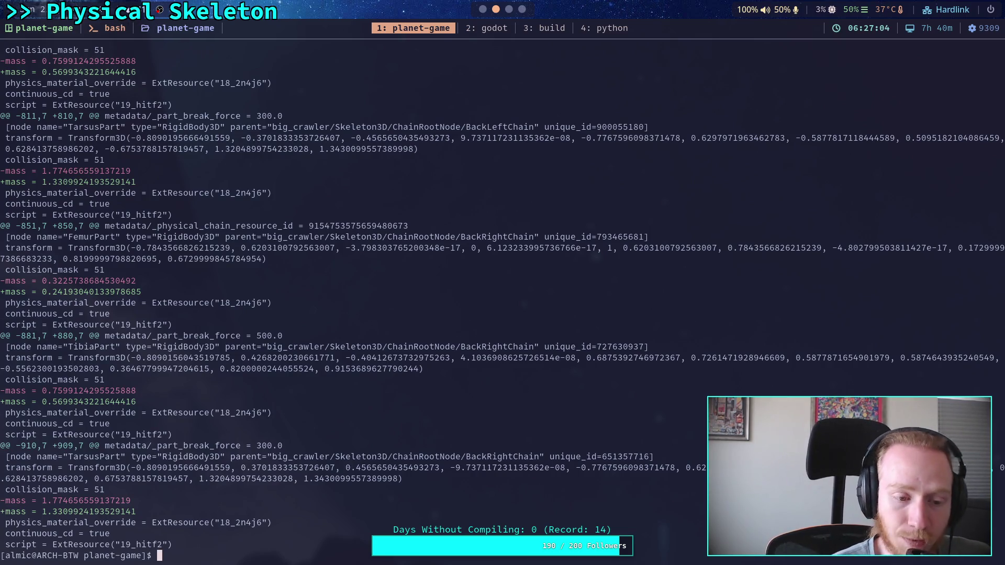
# - Rerun git status and switch to the Godot workspace
pyautogui.write('git status')
pyautogui.press('Return')
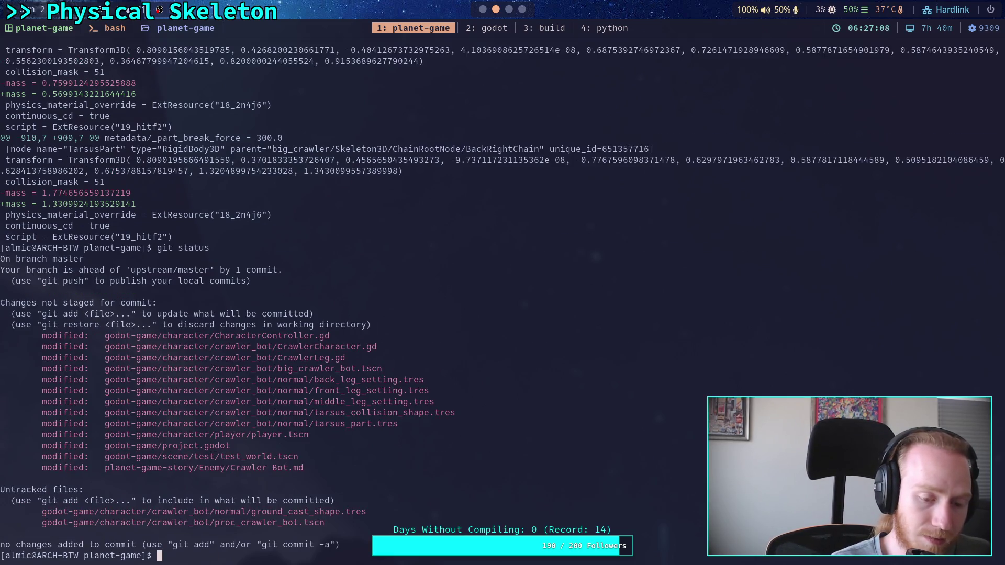
pyautogui.press('super+1')
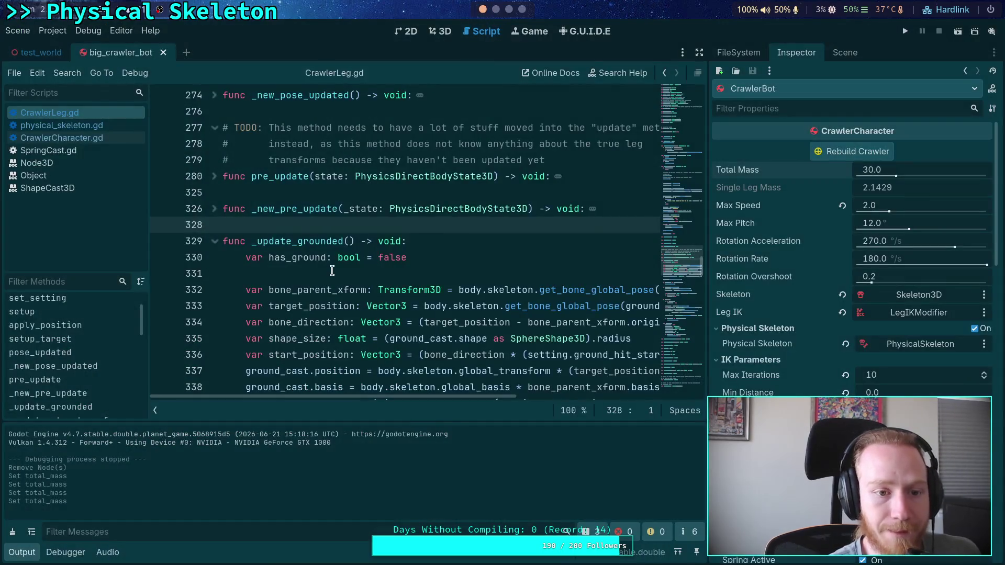
# - Quit Godot to the Project List and reopen the Planet Game project
pyautogui.click(332, 271)
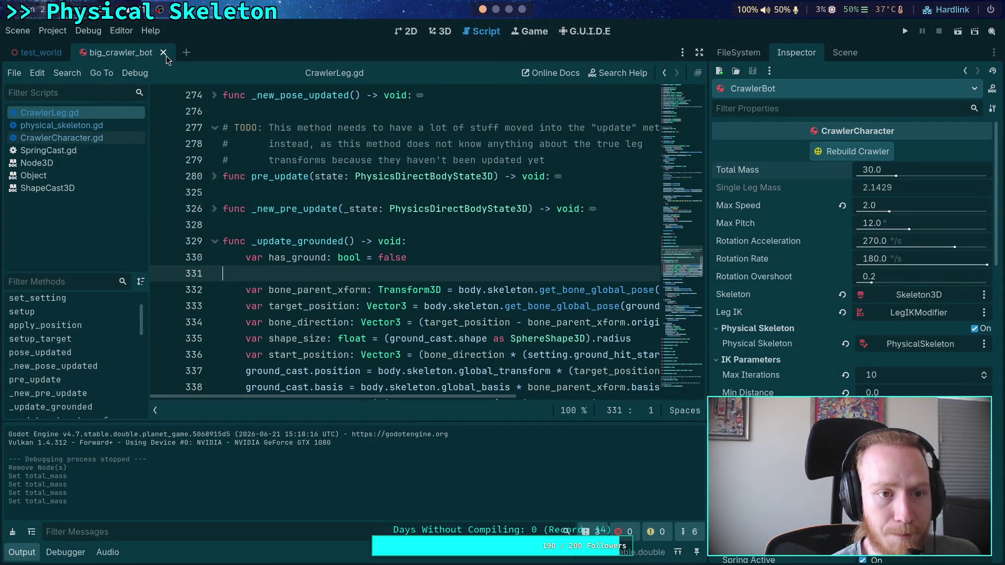
pyautogui.click(18, 31)
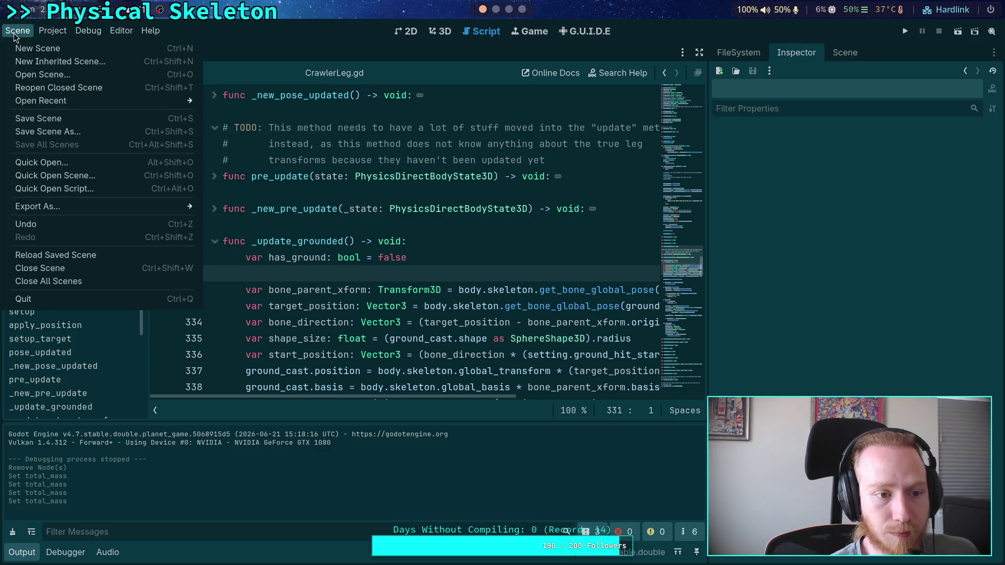
pyautogui.moveTo(53, 31)
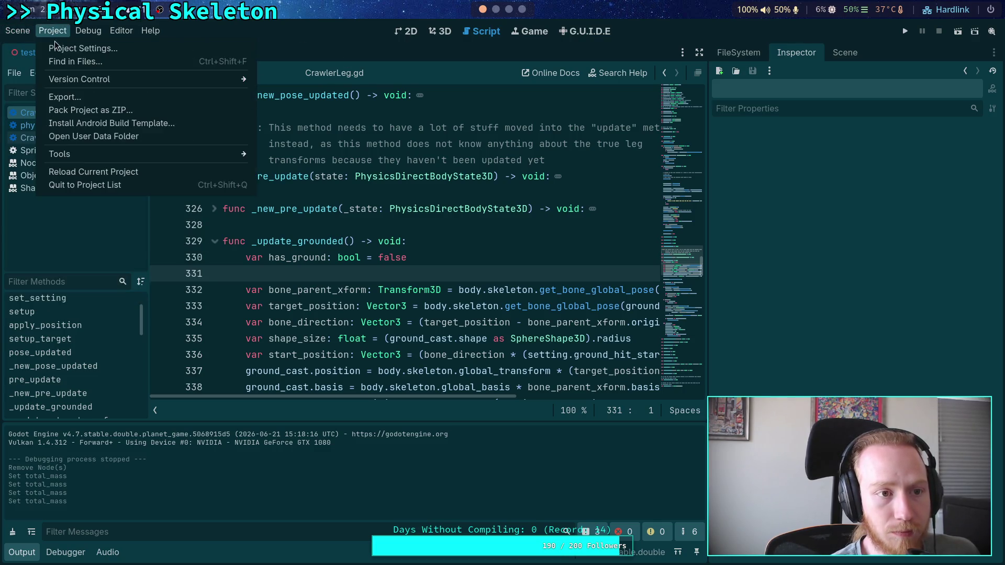
pyautogui.click(79, 186)
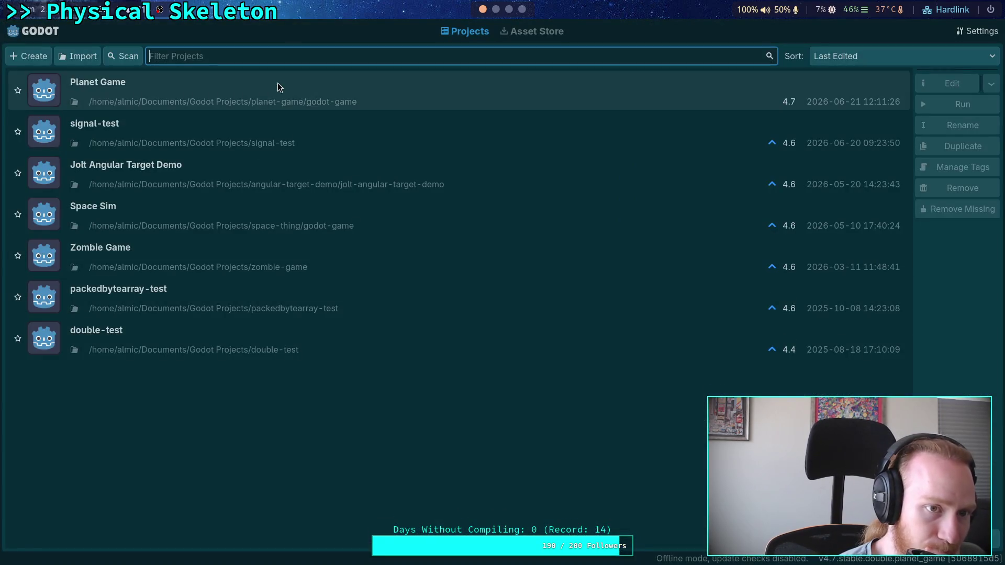
pyautogui.doubleClick(277, 84)
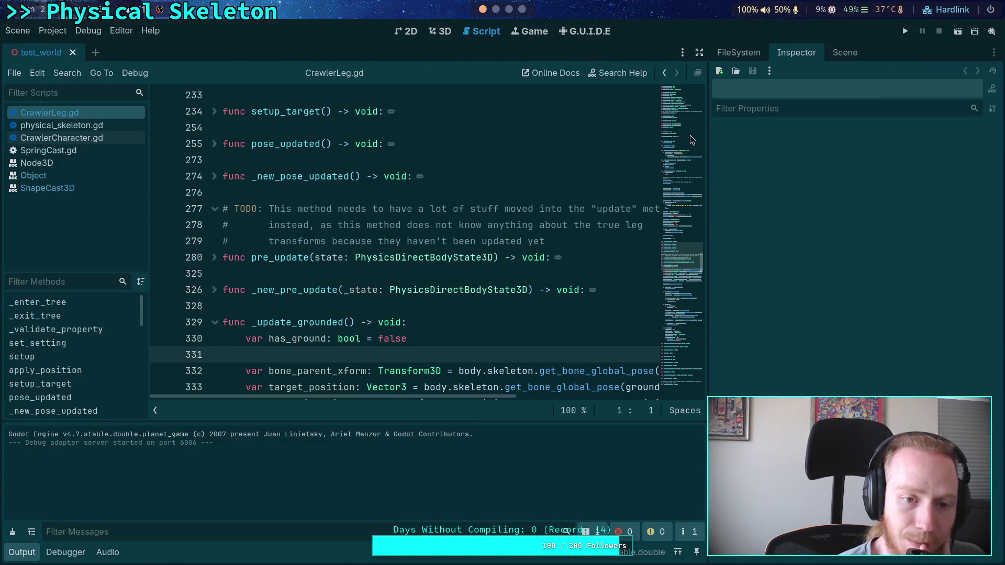
# - Reopen the big_crawler_bot scene in its own tab, then head back to the terminal
pyautogui.click(845, 52)
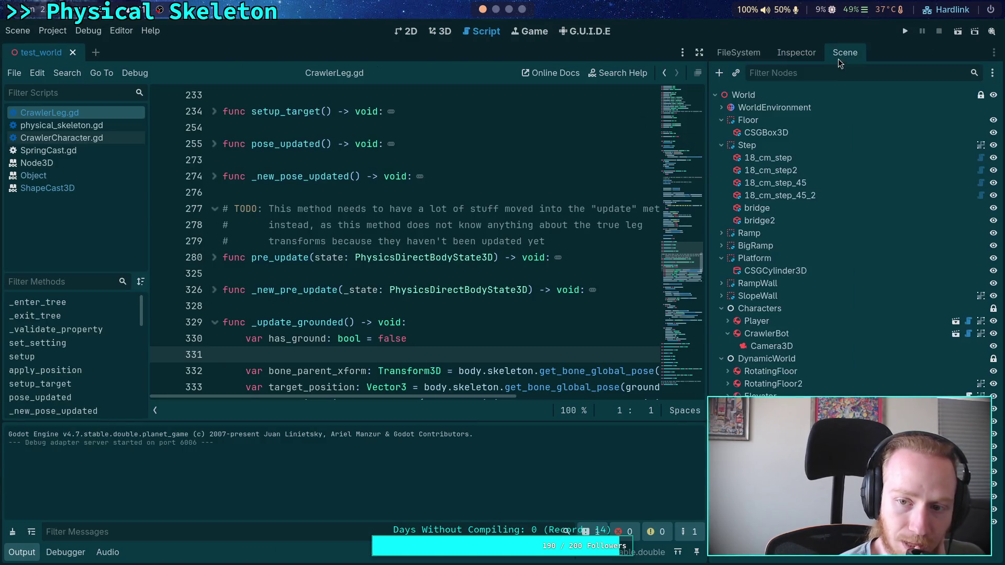
pyautogui.click(956, 334)
pyautogui.click(488, 240)
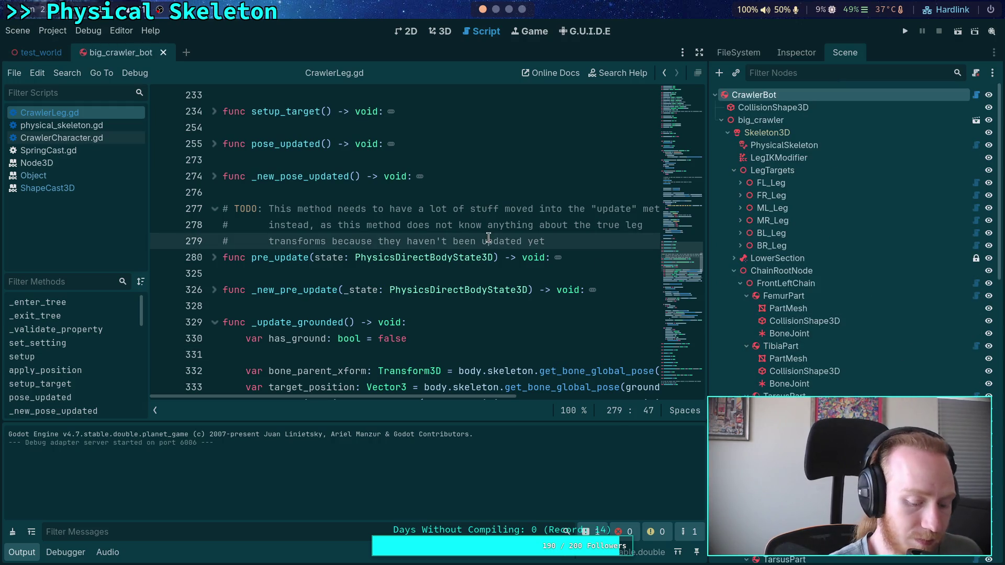
pyautogui.click(496, 10)
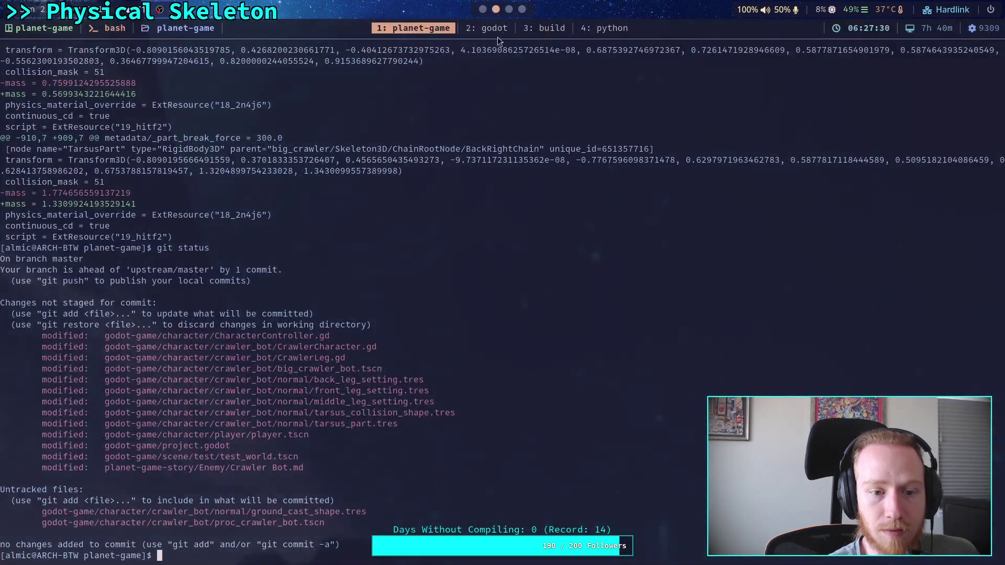
# - Rerun git status and the big_crawler_bot.tscn diff, reading it through to the end
pyautogui.press('Up')
pyautogui.press('Return')
pyautogui.press('Up')
pyautogui.press('Up')
pyautogui.press('Return')
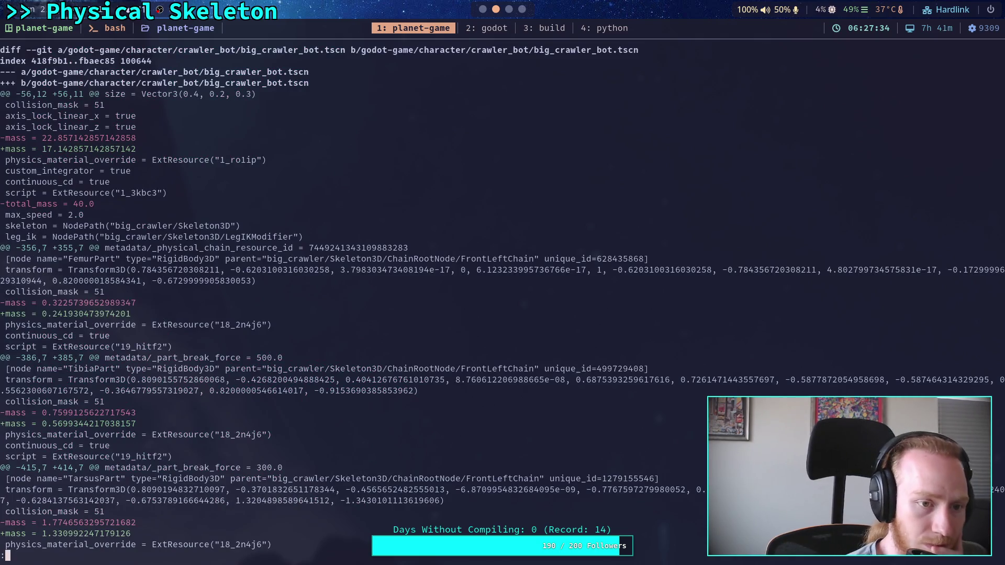
pyautogui.press('space')
pyautogui.press('space')
pyautogui.press('space')
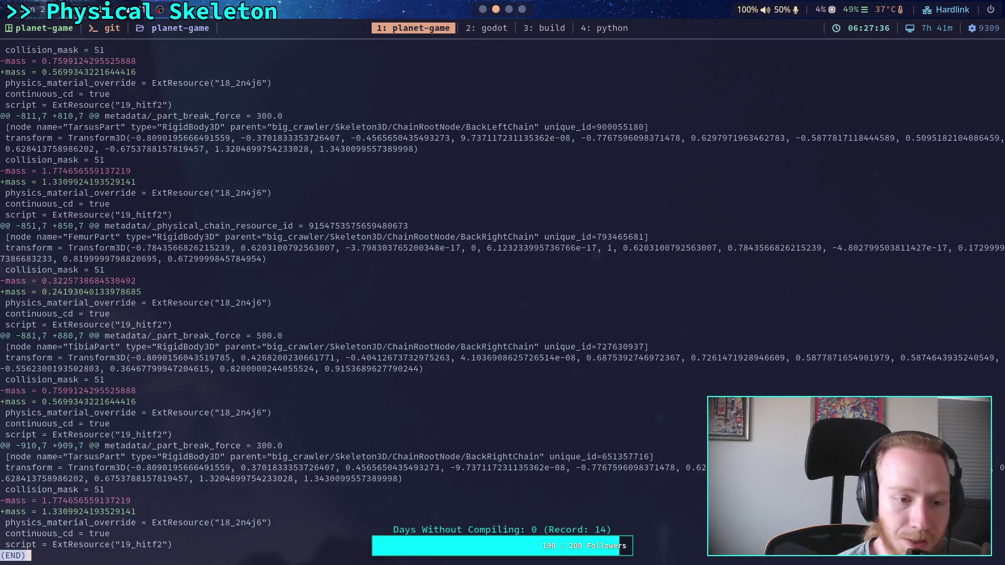
pyautogui.scroll(20, 502, 303)
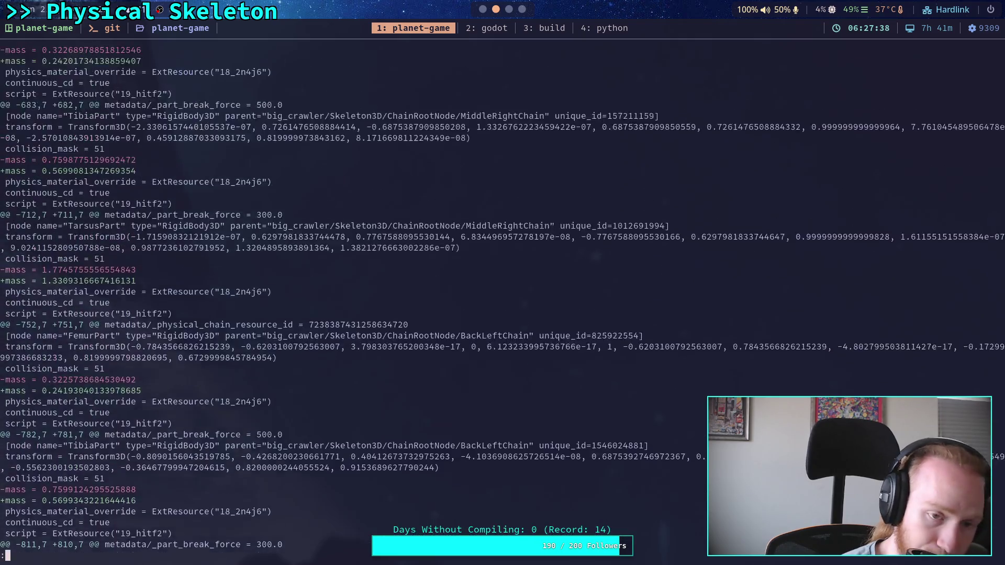
pyautogui.scroll(4, 502, 303)
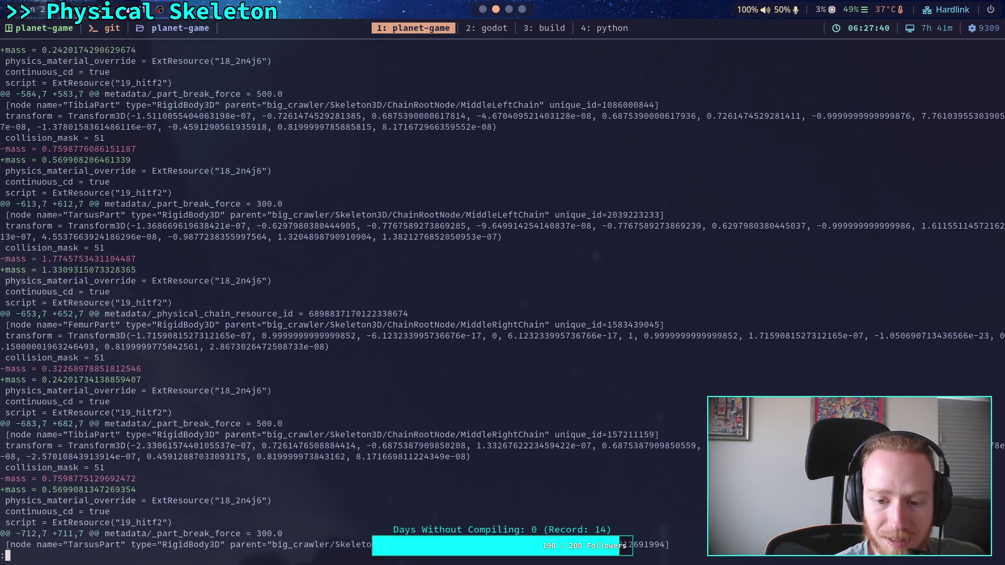
pyautogui.scroll(11, 503, 304)
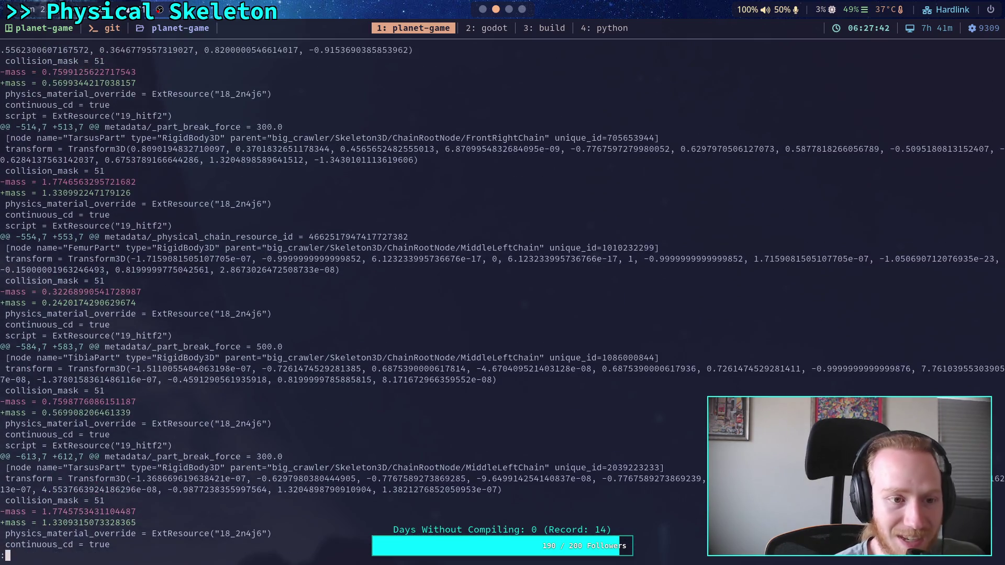
pyautogui.scroll(15, 502, 304)
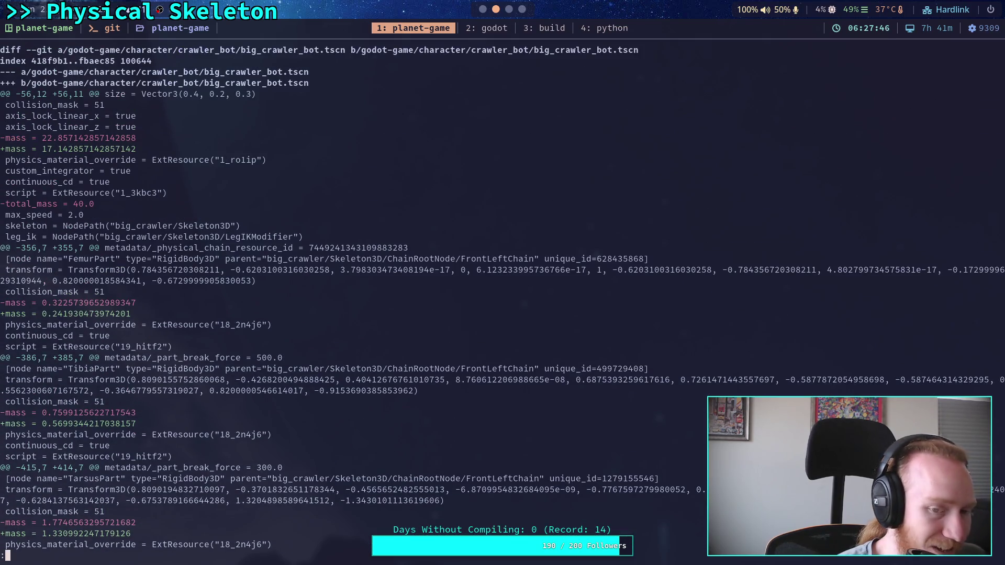
# - Quit the diff, check git status, and save the open scene in Godot
pyautogui.write('q')
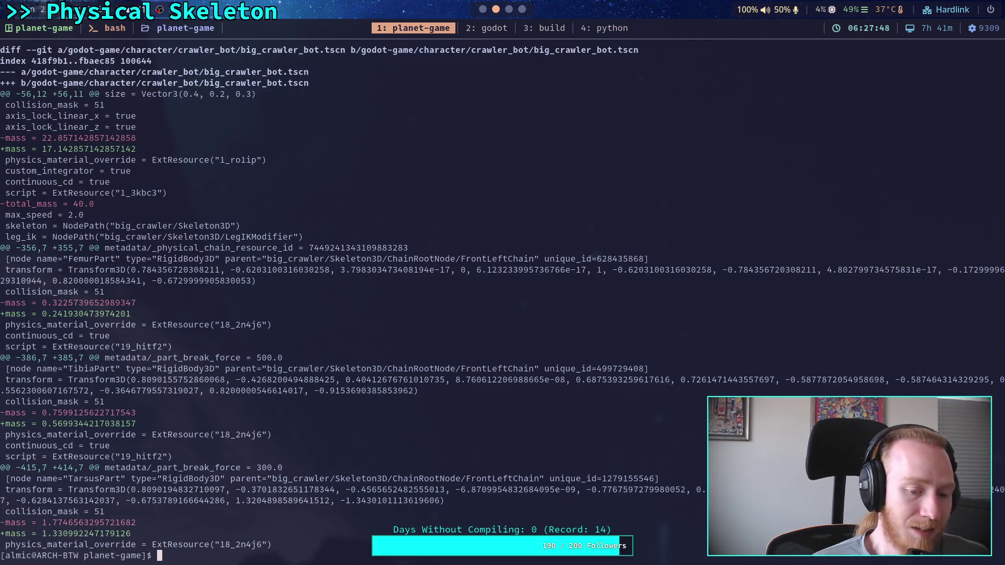
pyautogui.write('git status')
pyautogui.press('Return')
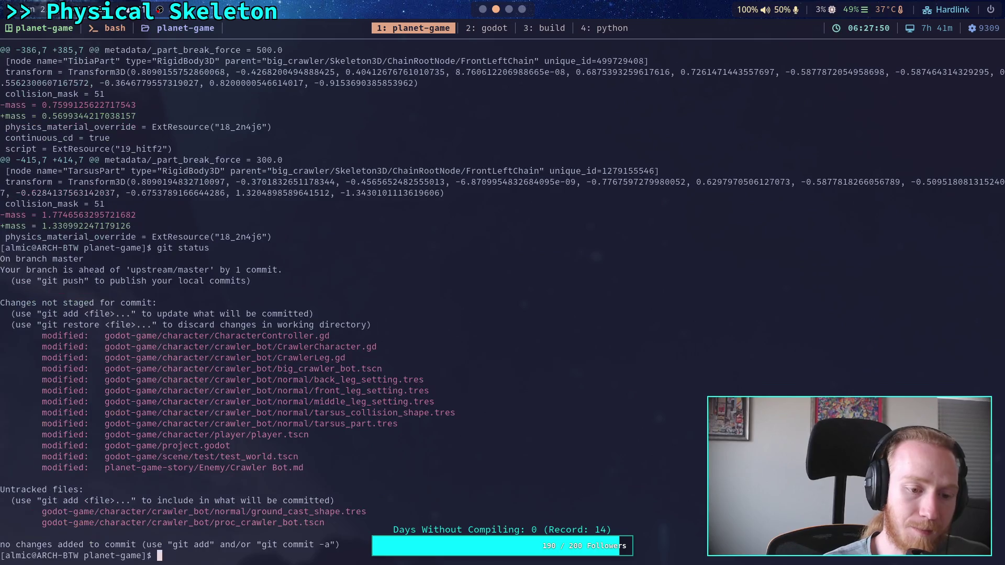
pyautogui.write('git')
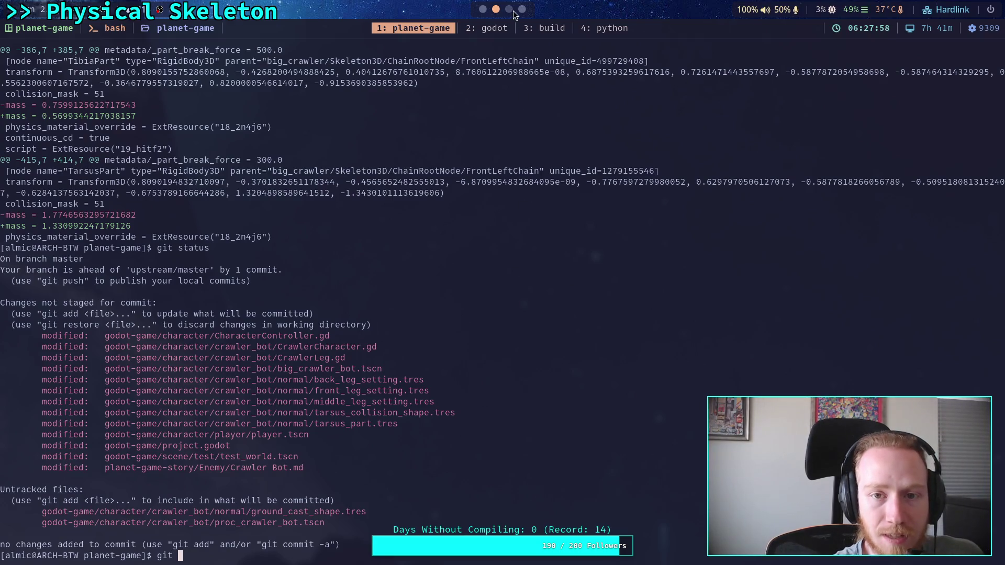
pyautogui.click(482, 8)
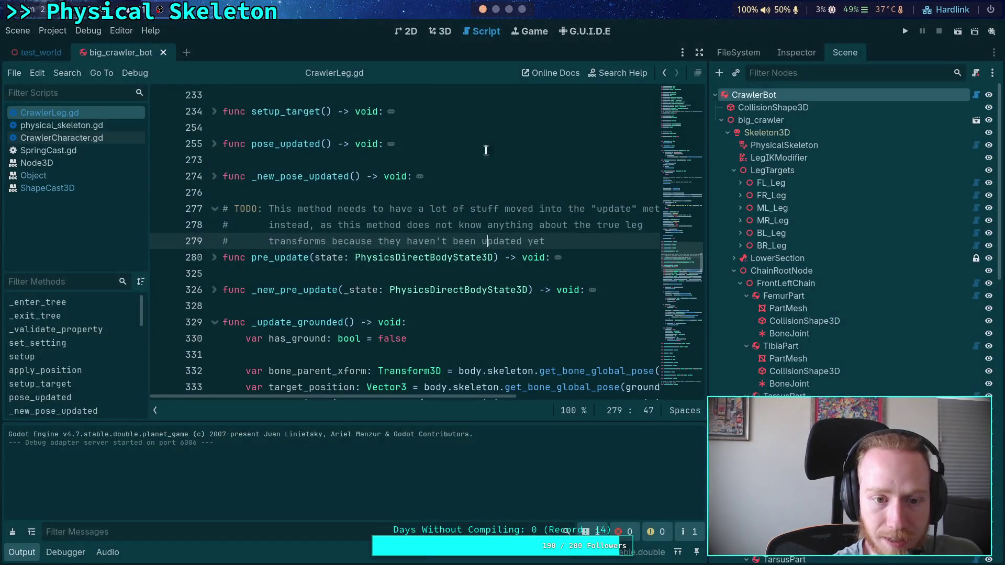
pyautogui.click(476, 225)
pyautogui.hotkey('ctrl', 's')
pyautogui.click(496, 8)
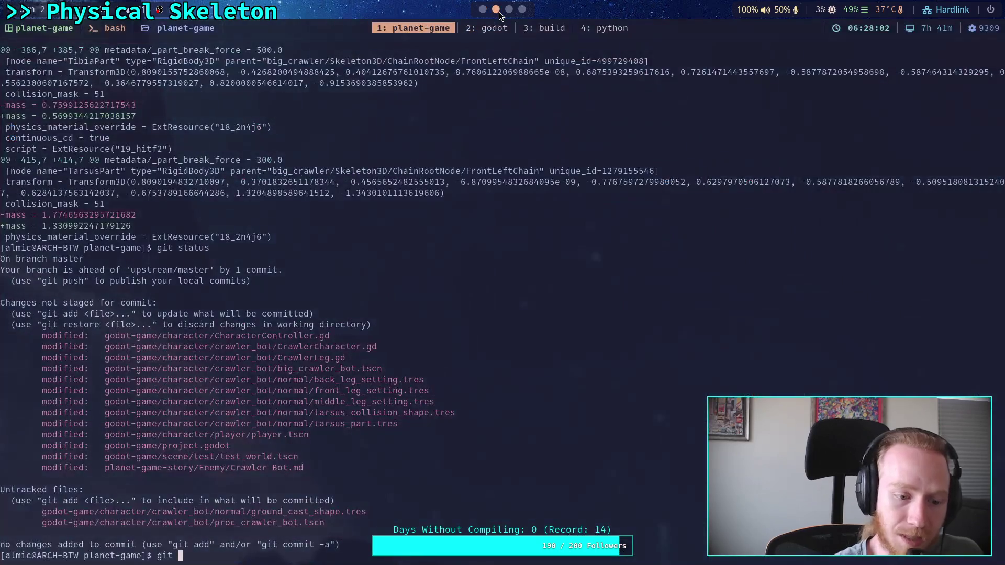
# - Review the big_crawler_bot.tscn diff again, recheck git status and begin a git add
pyautogui.write('status')
pyautogui.press('Up')
pyautogui.press('Up')
pyautogui.press('Return')
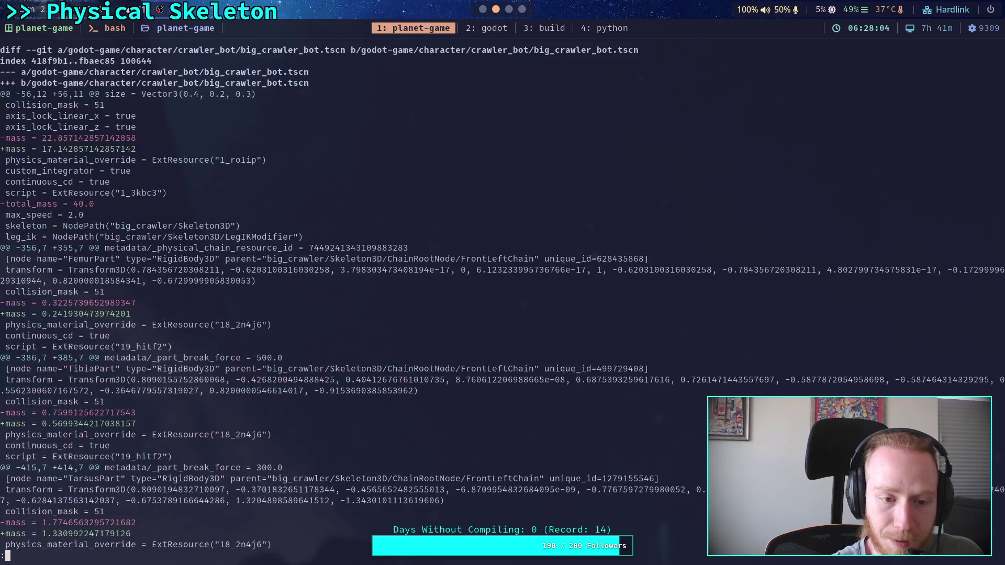
pyautogui.press('space')
pyautogui.press('space')
pyautogui.press('space')
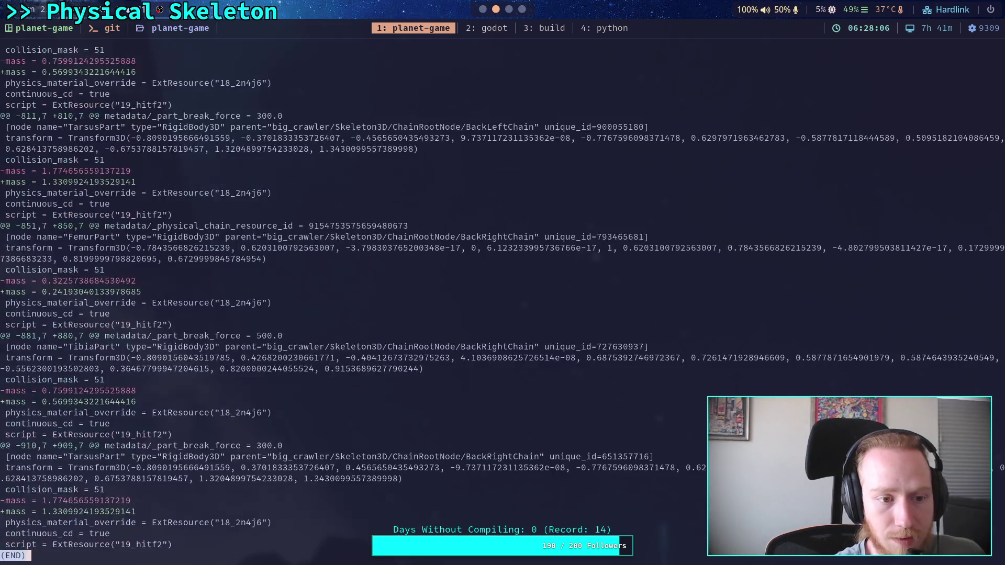
pyautogui.write('qgit status')
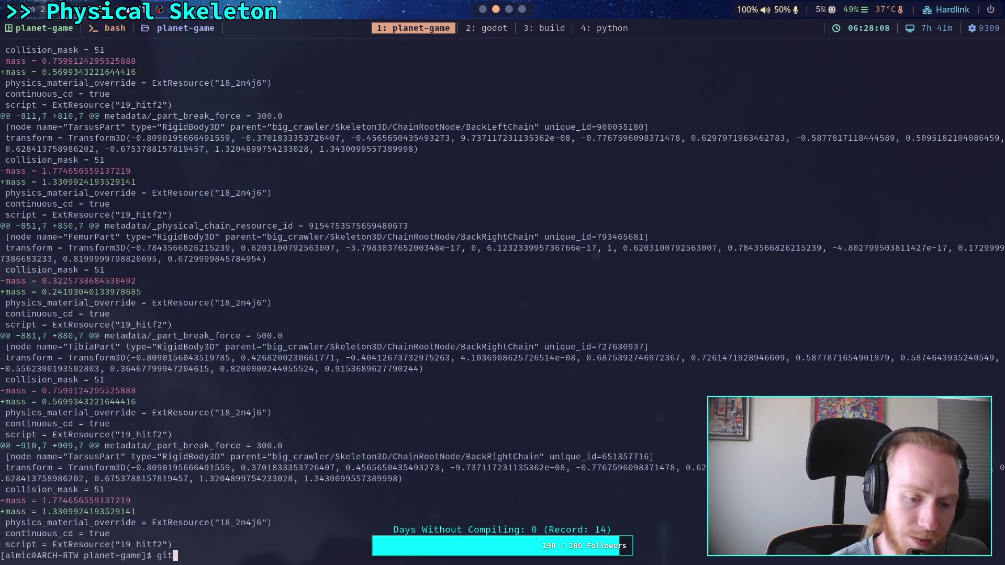
pyautogui.press('Return')
pyautogui.write('git add')
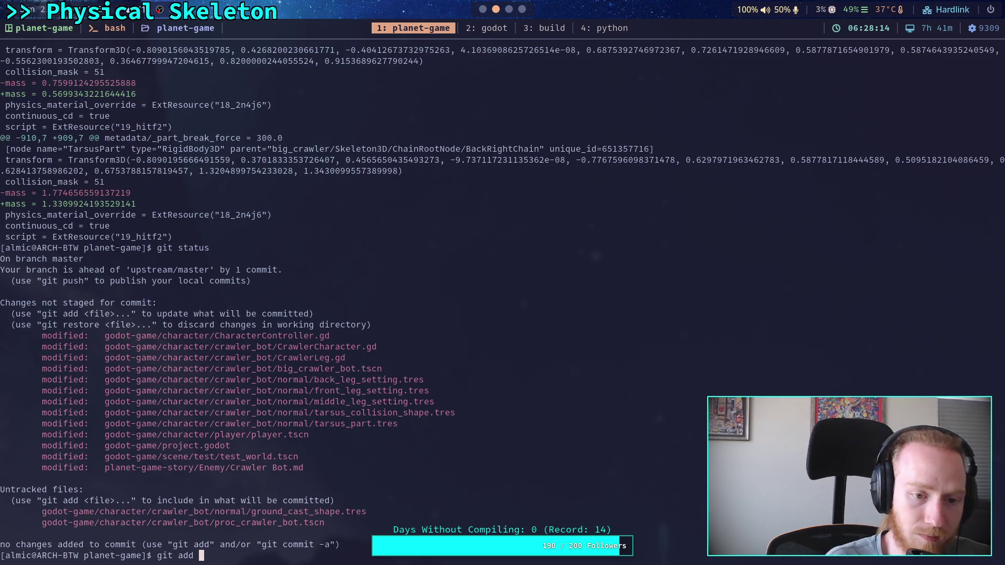
# - Stage big_crawler_bot.tscn and amend the PhysicalSkeleton commit, keeping its message via :wq
pyautogui.write('g')
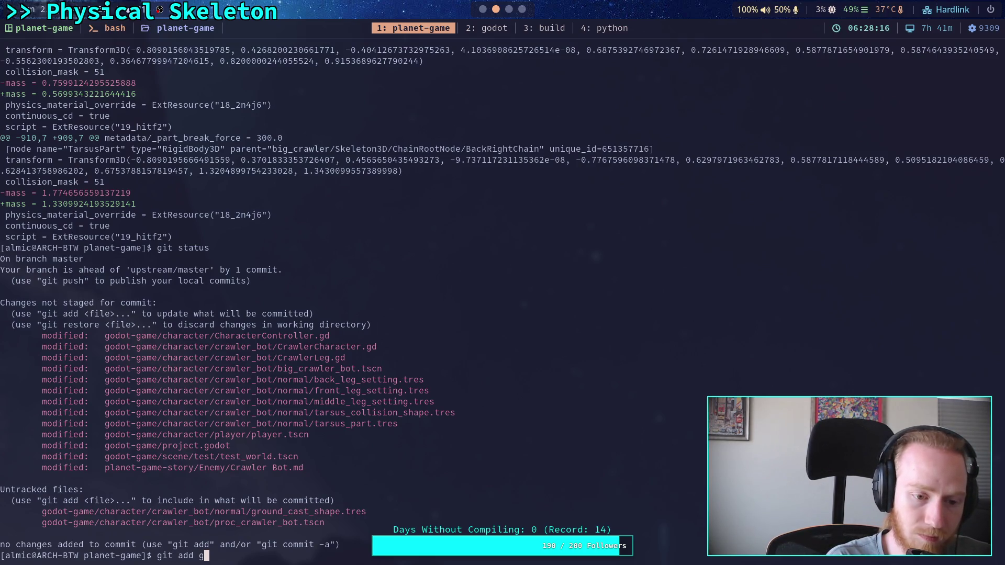
pyautogui.write('odot-game/character/crawler_bot/proc_crawler_bot.tscn')
pyautogui.press('Return')
pyautogui.write('git commit s-')
pyautogui.press('BackSpace')
pyautogui.press('BackSpace')
pyautogui.write('--amend')
pyautogui.press('Return')
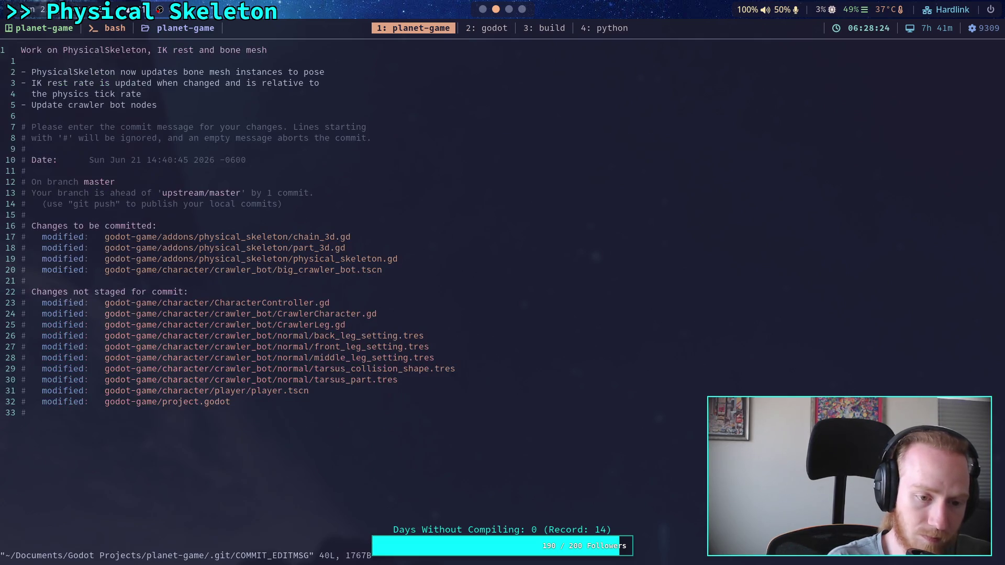
pyautogui.write(':wq')
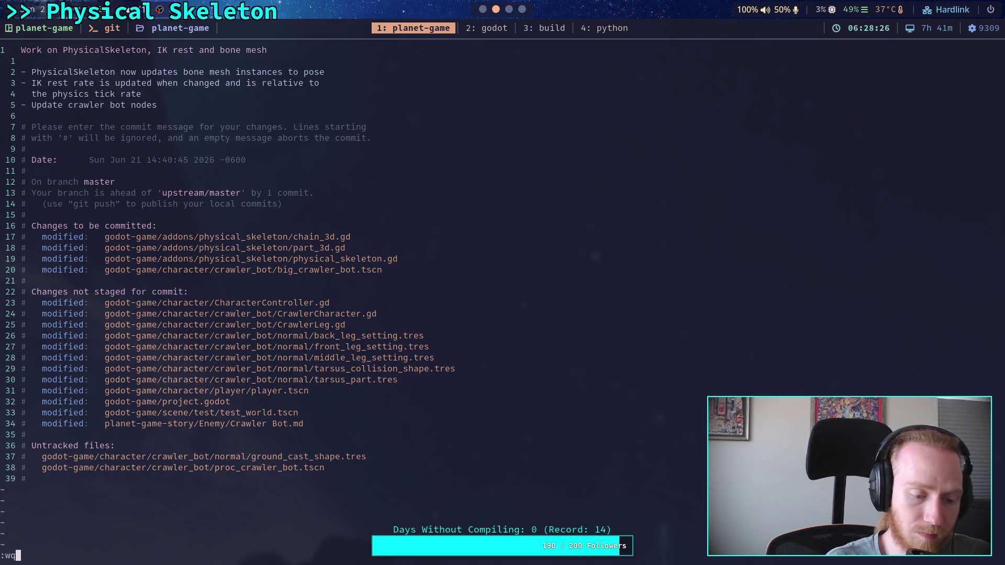
pyautogui.press('Return')
pyautogui.write('git diff HEAD~')
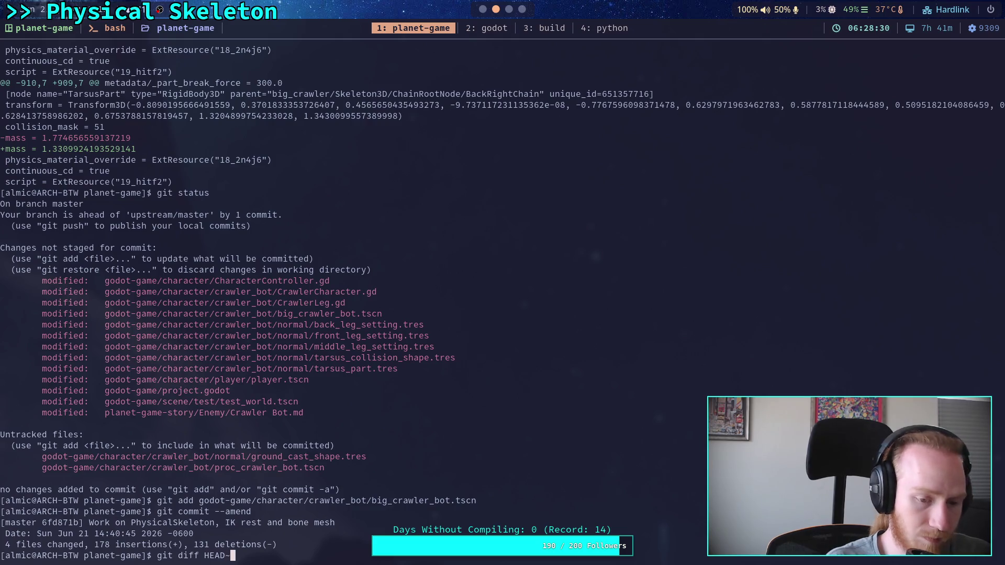
# - Page through the diff against HEAD~, from big_crawler_bot.tscn leg chains to the leg setting resources
pyautogui.press('Return')
pyautogui.press('space')
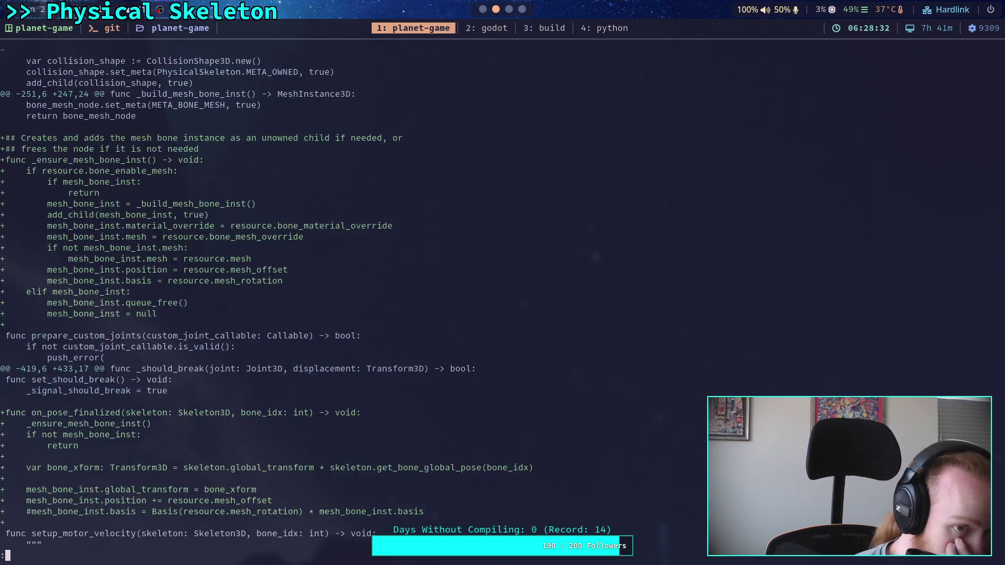
pyautogui.press('space')
pyautogui.press('space')
pyautogui.press('space')
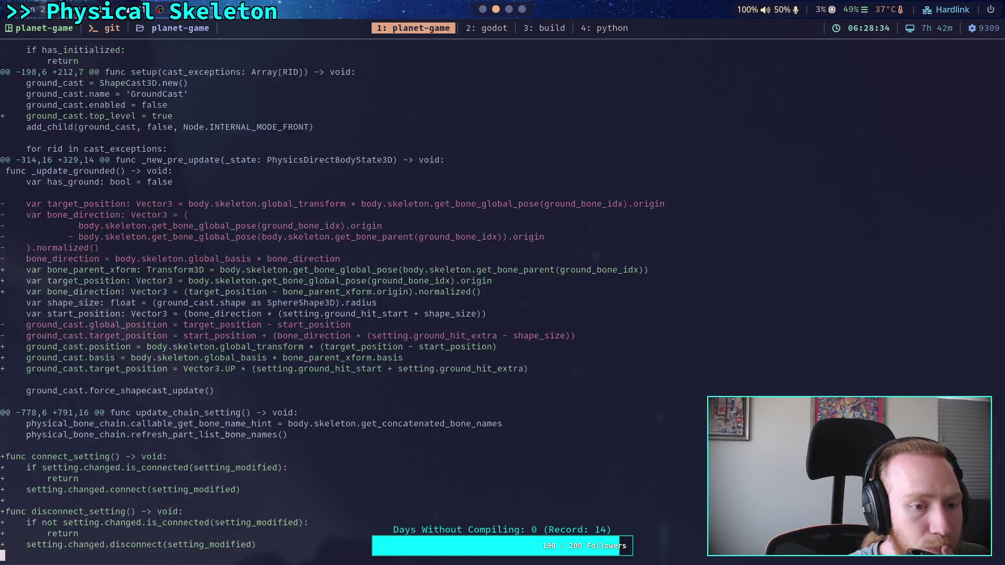
pyautogui.press('space')
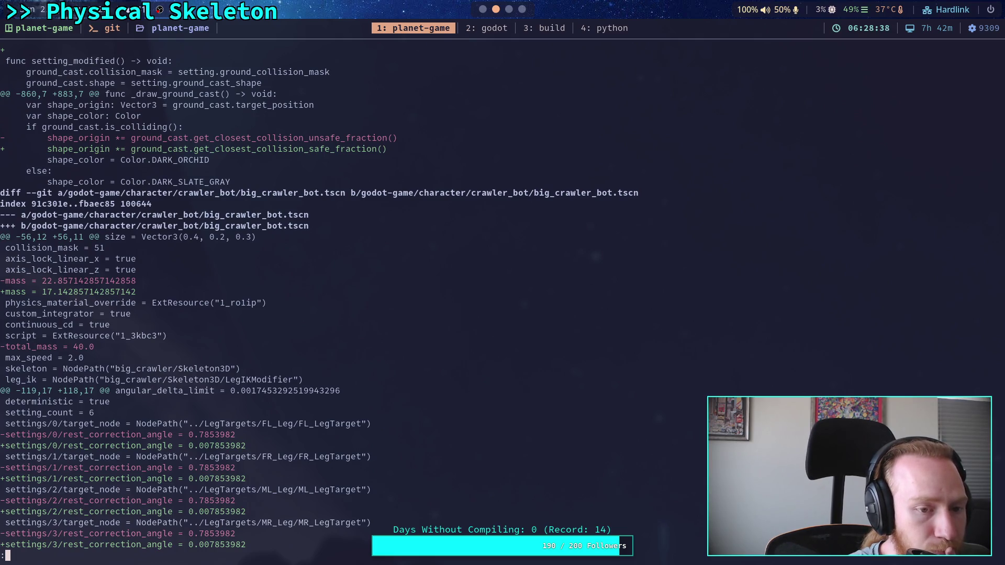
pyautogui.press('space')
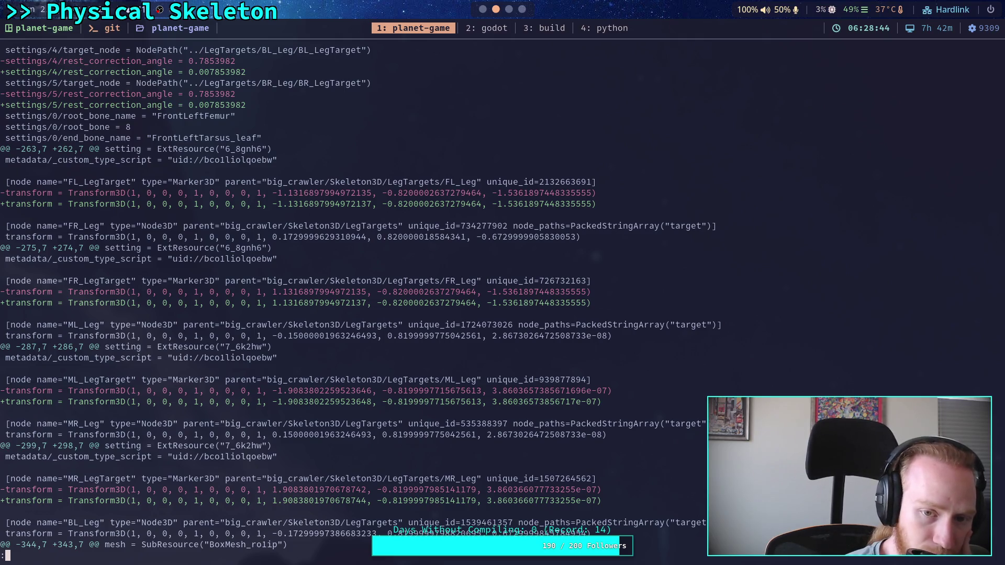
pyautogui.press('space')
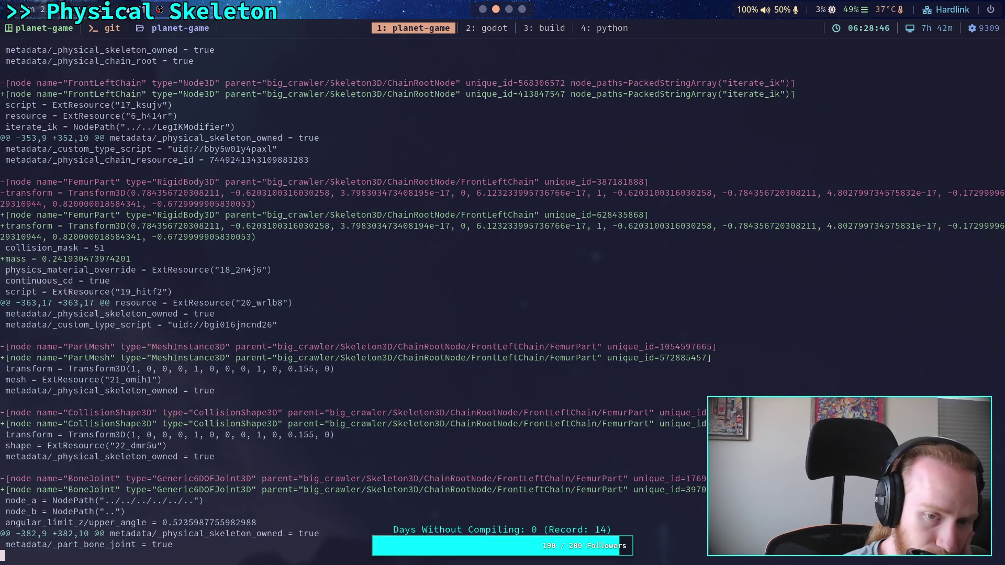
pyautogui.press('space')
pyautogui.press('space')
pyautogui.press('space')
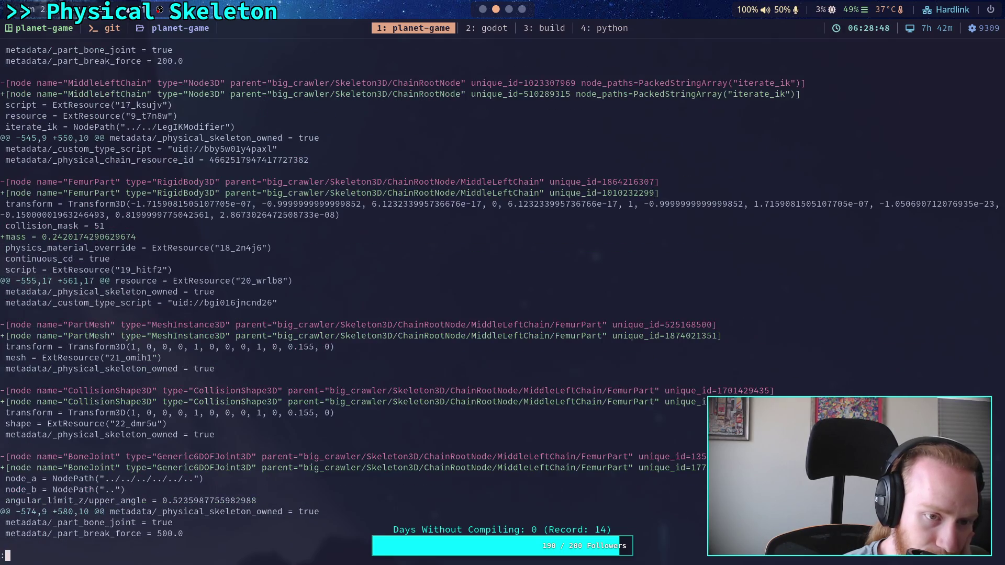
pyautogui.press('space')
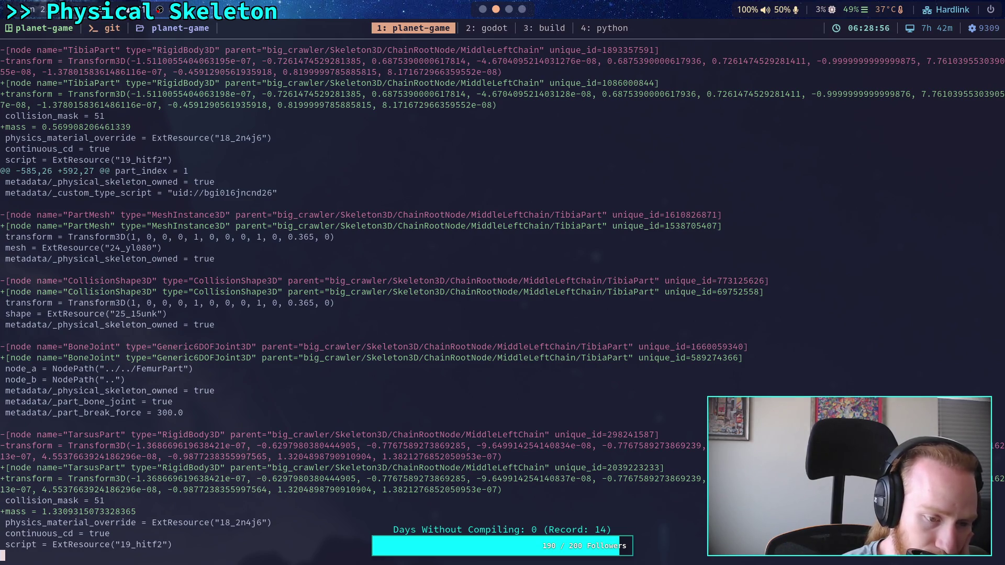
pyautogui.press('space')
pyautogui.press('space')
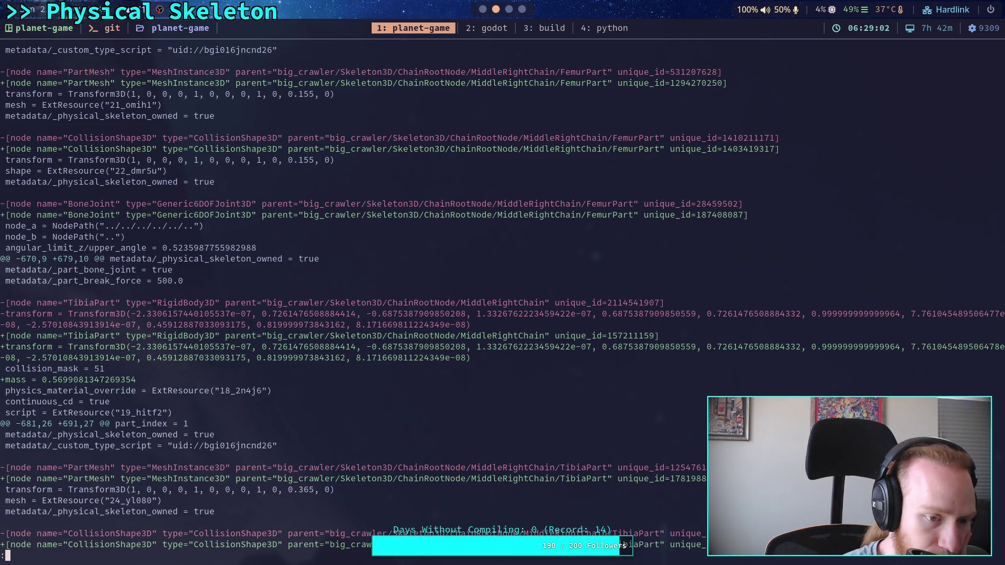
pyautogui.press('space')
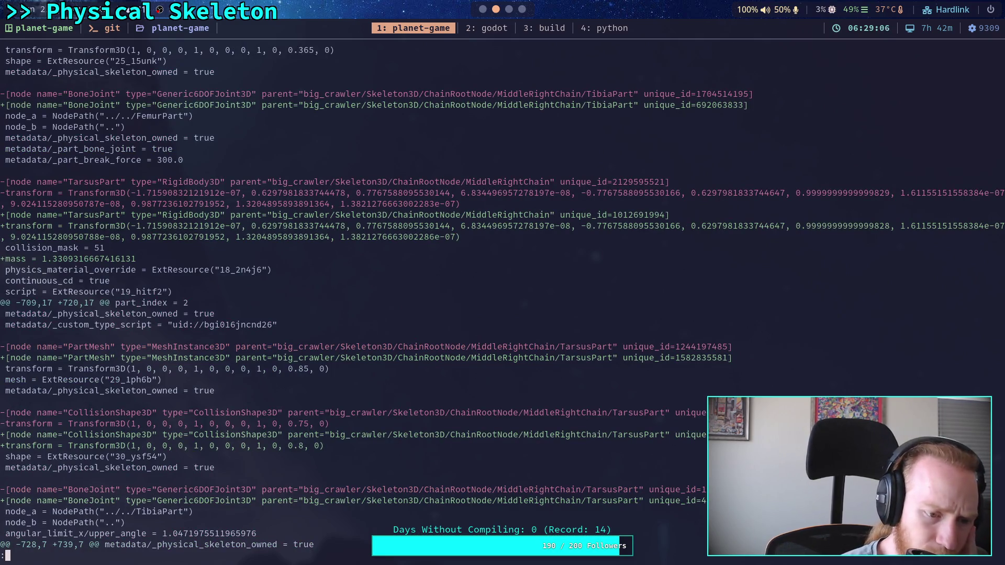
pyautogui.press('space')
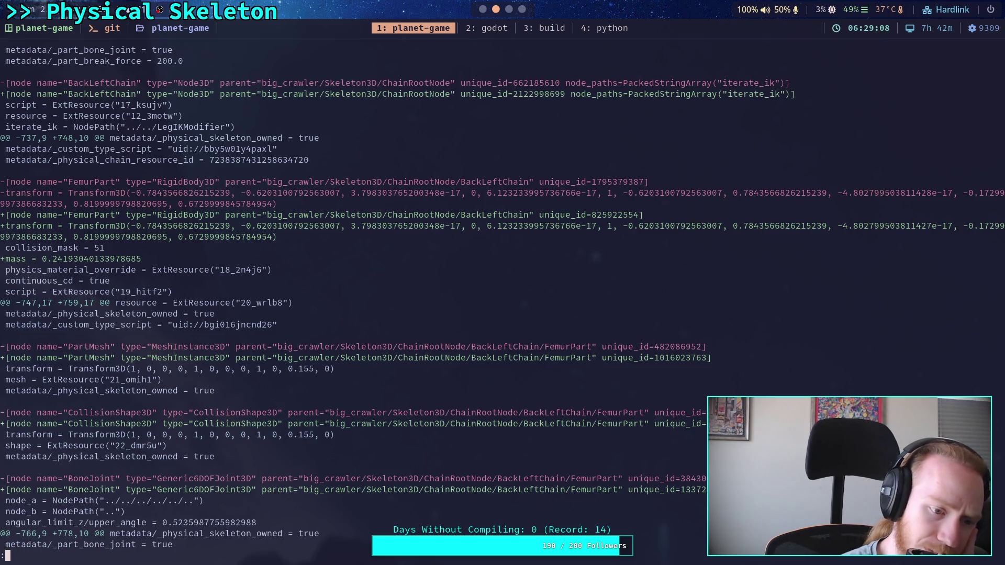
pyautogui.press('space')
pyautogui.press('space')
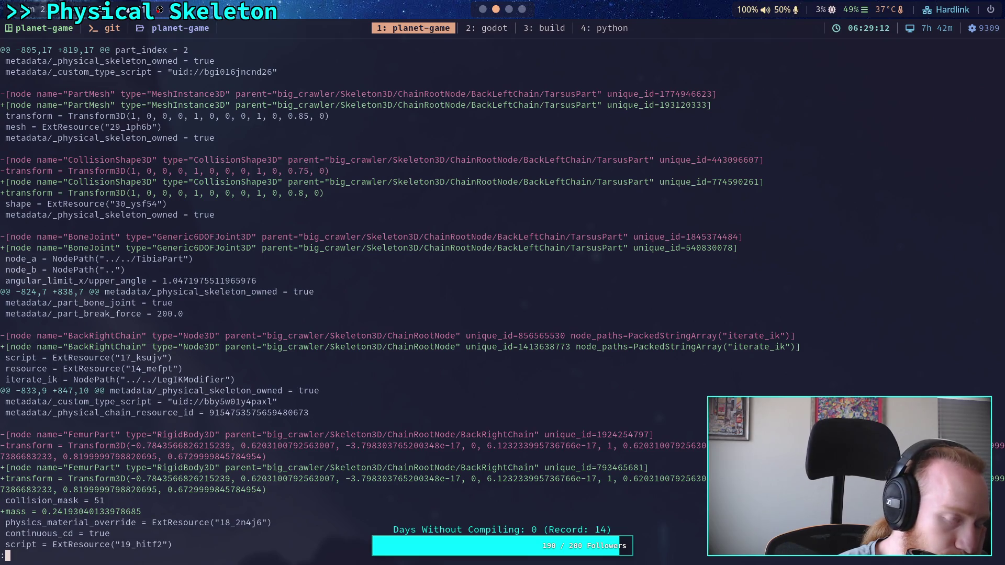
pyautogui.press('space')
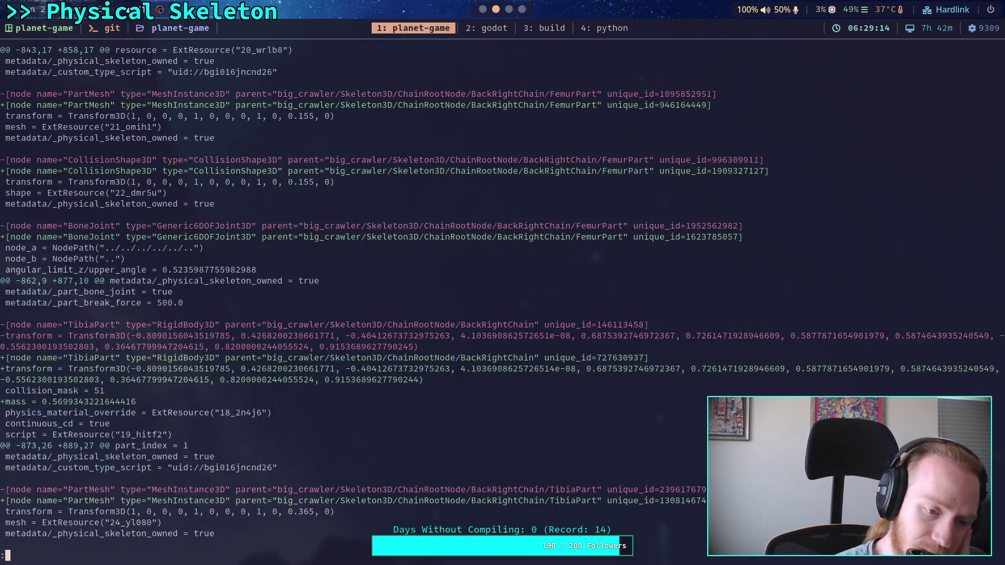
pyautogui.press('space')
pyautogui.press('space')
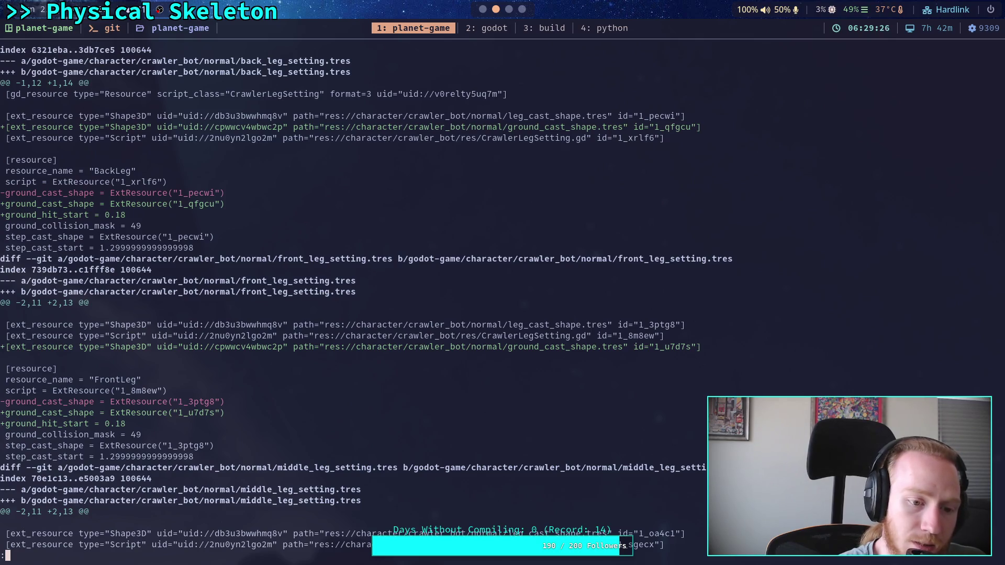
# - Quit the pager and run git status to list the still-modified files
pyautogui.scroll(10, 386, 304)
pyautogui.write('qgit status')
pyautogui.press('Return')
# - Page through git diff from CharacterController.gd to project.godot and test_world.tscn, then quit and begin a git add in godot-game/
pyautogui.write('git diff')
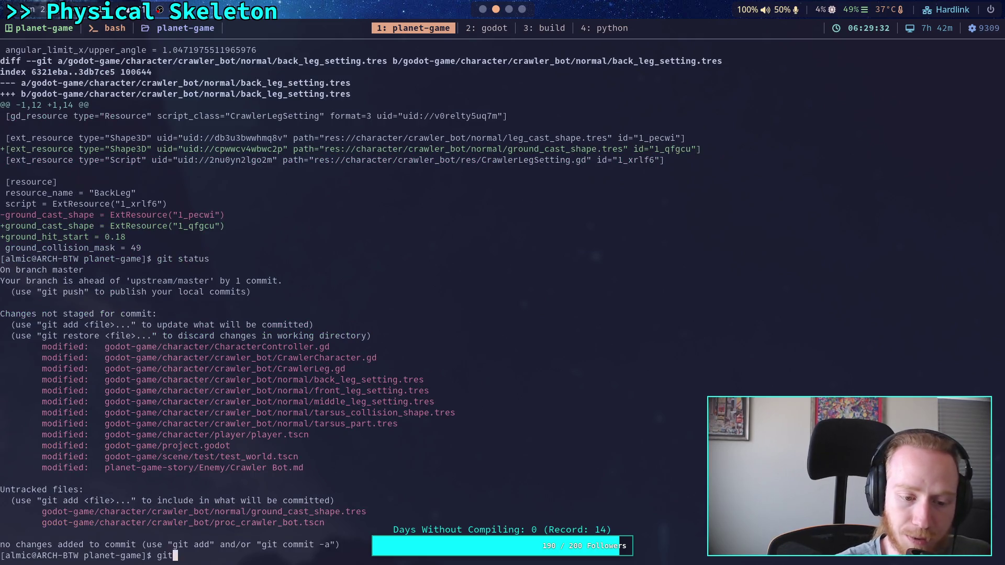
pyautogui.press('Return')
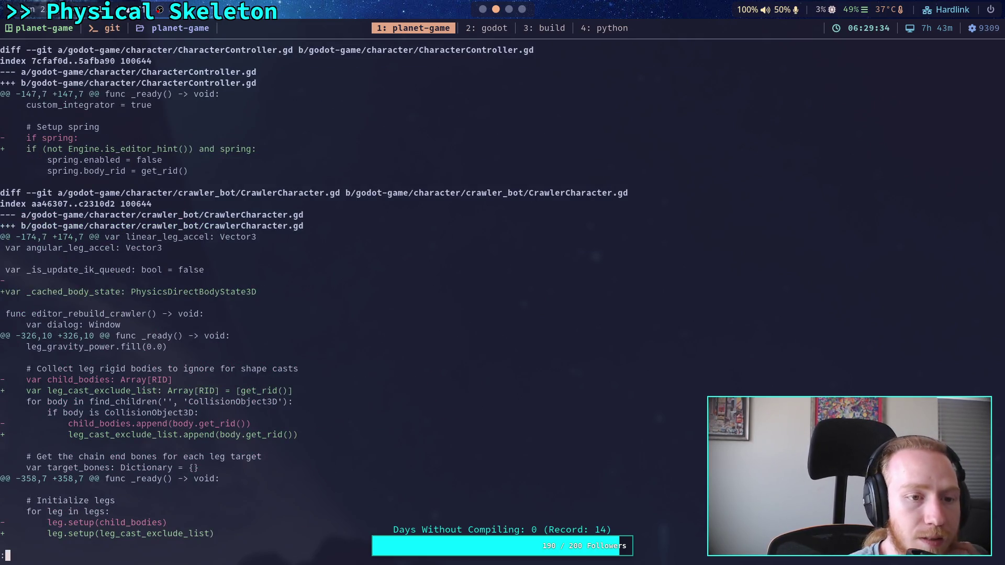
pyautogui.press('space')
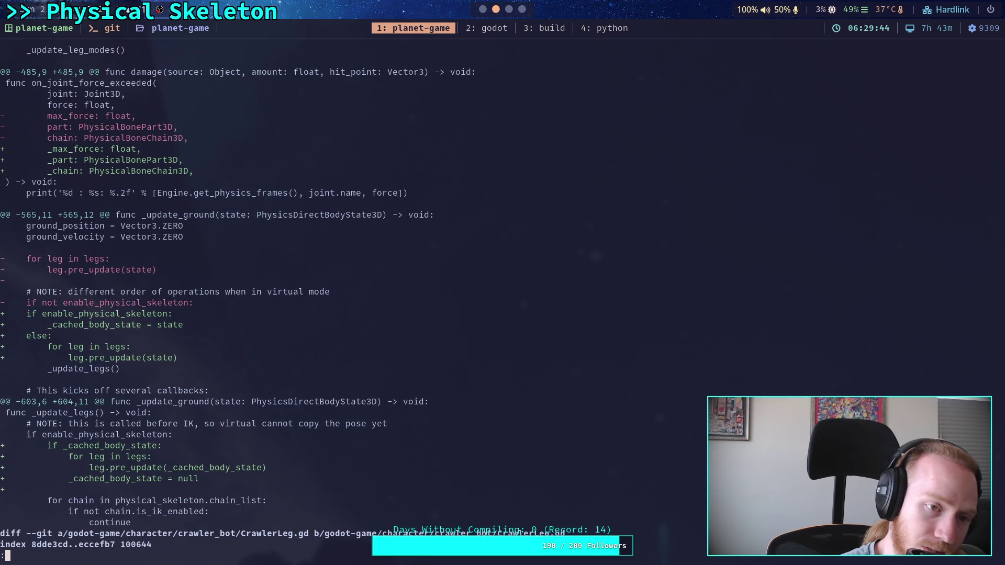
pyautogui.press('pagedown')
pyautogui.press('pagedown')
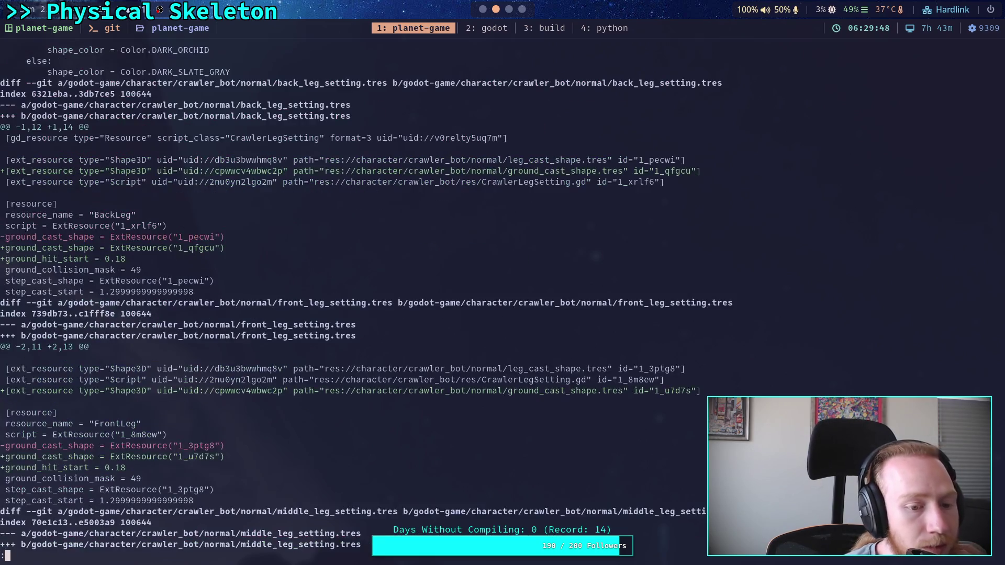
pyautogui.press('pagedown')
pyautogui.press('pagedown')
pyautogui.press('pagedown')
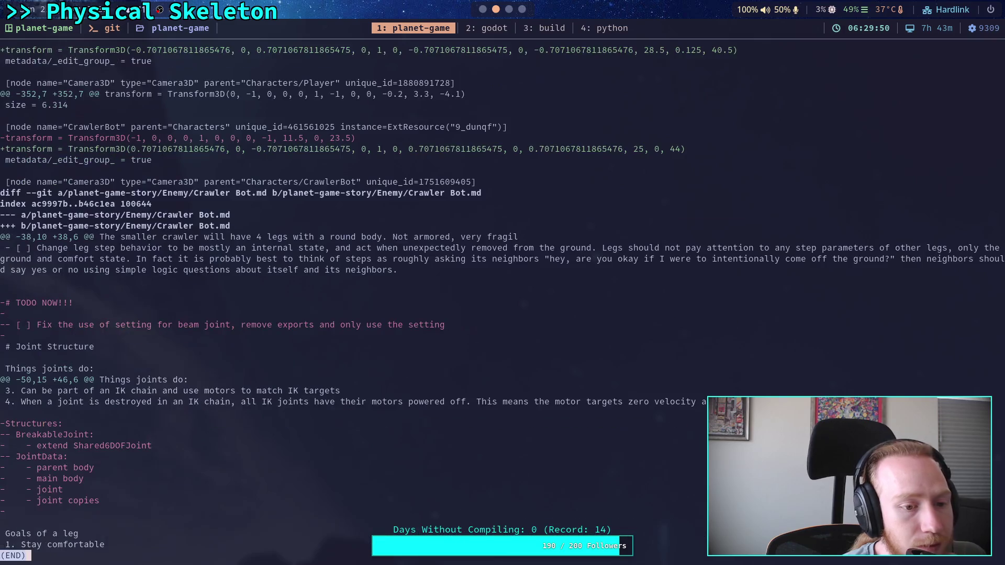
pyautogui.press('pageup')
pyautogui.press('pageup')
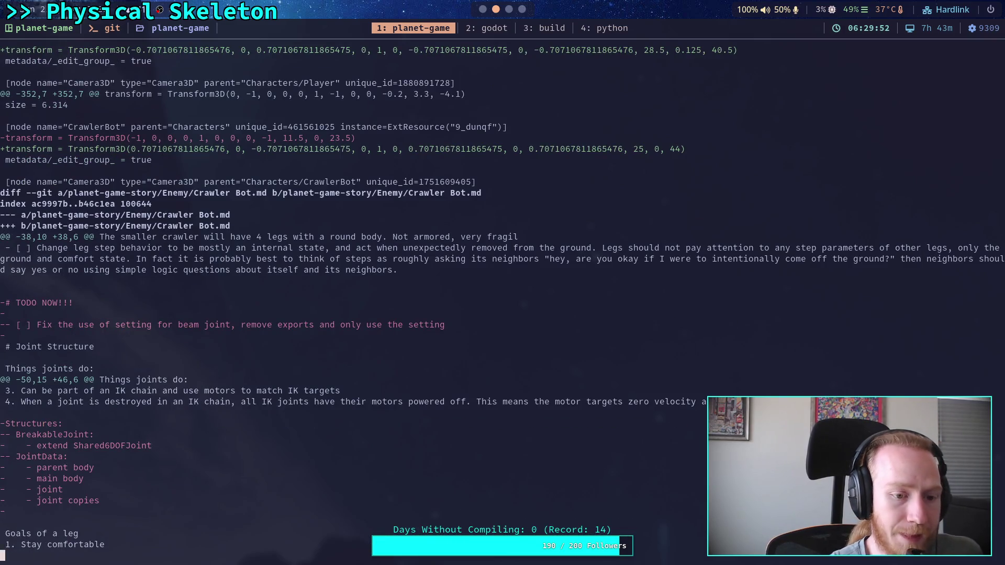
pyautogui.press('pageup')
pyautogui.press('pagedown')
pyautogui.press('pagedown')
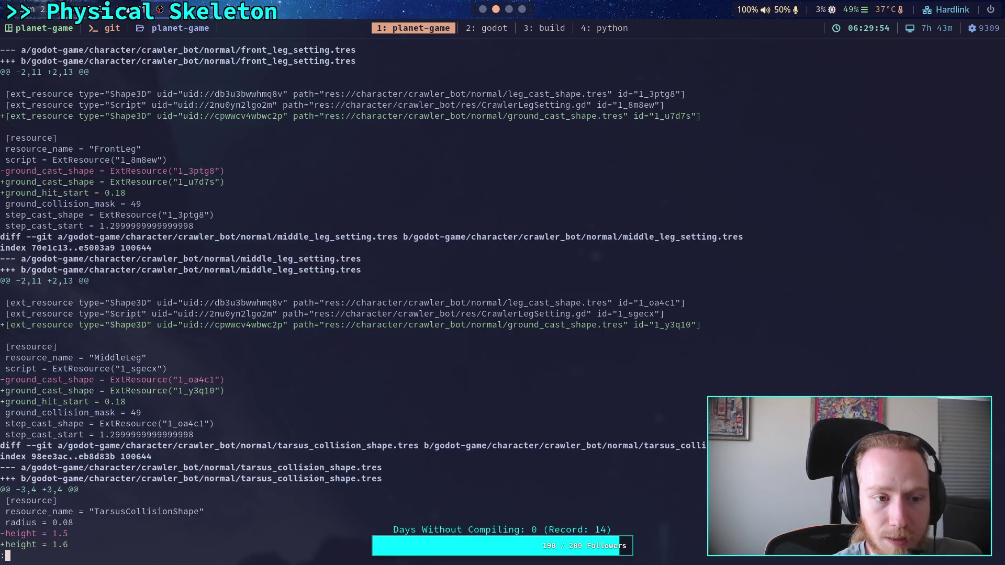
pyautogui.press('pagedown')
pyautogui.write('q')
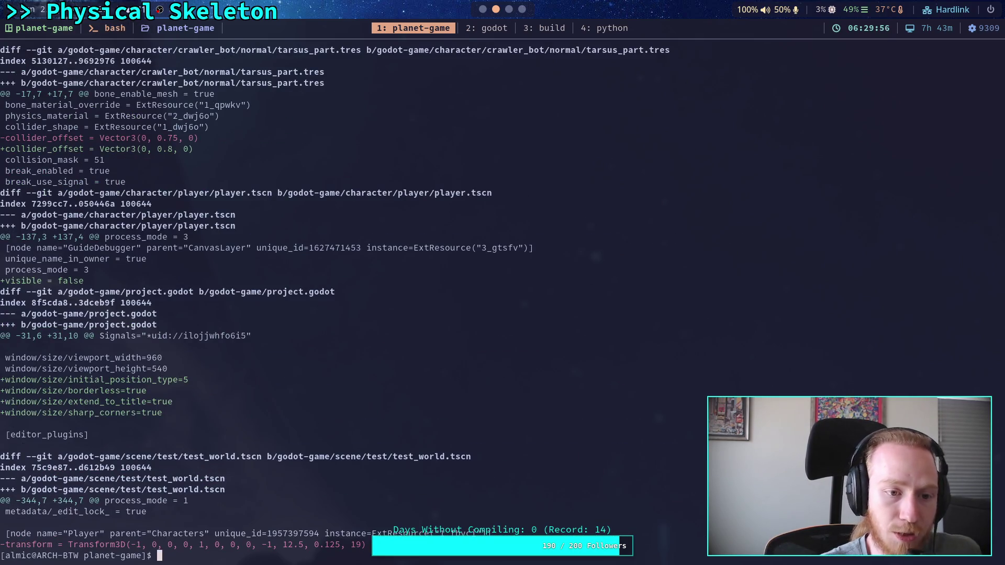
pyautogui.write('git add go')
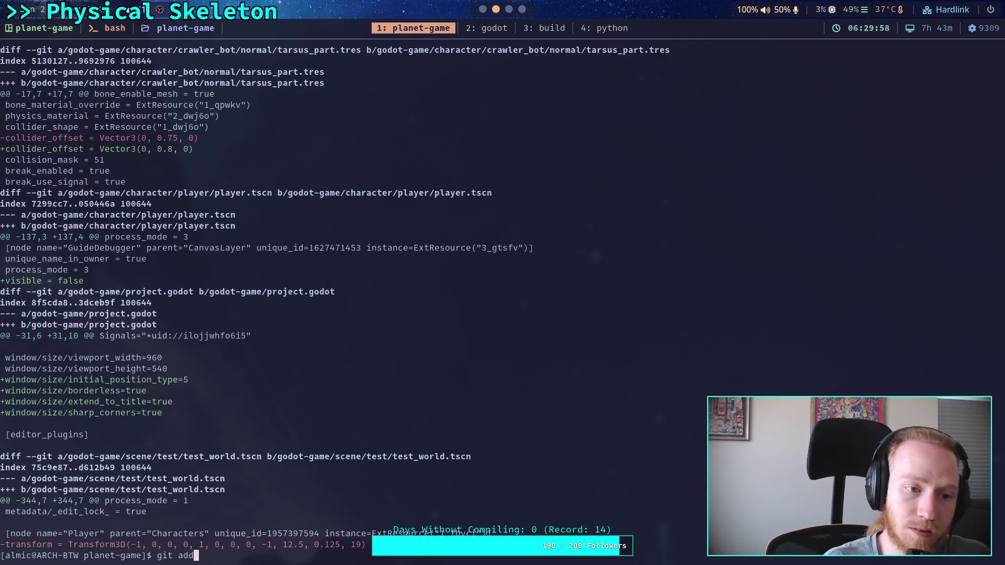
pyautogui.press('Tab')
# - Stage godot-game/character/player/player.tscn
pyautogui.write('c')
pyautogui.press('Tab')
pyautogui.write('p')
pyautogui.press('Tab')
pyautogui.write('p')
pyautogui.press('Tab')
pyautogui.press('Tab')
pyautogui.press('Return')
# - Start a commit titled 'Make GUIDE debug hidden by default'
pyautogui.write('git commit')
pyautogui.press('Return')
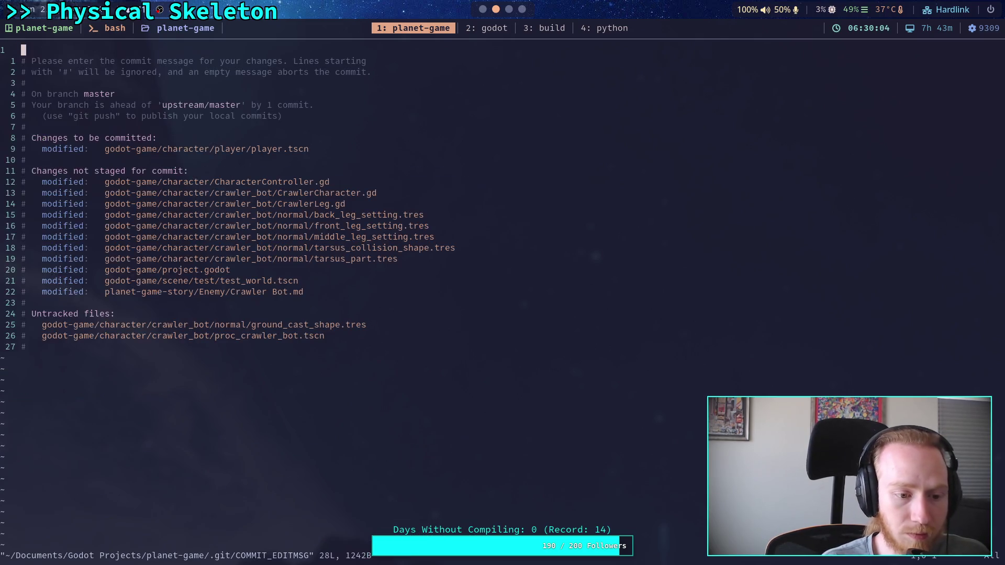
pyautogui.write('O')
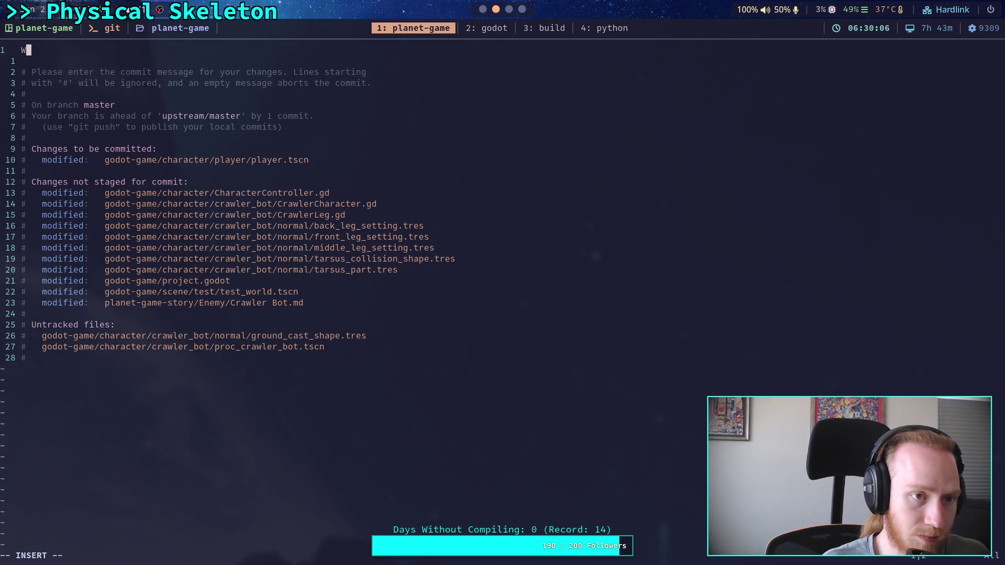
pyautogui.write('Max')
pyautogui.press('BackSpace')
pyautogui.write('k')
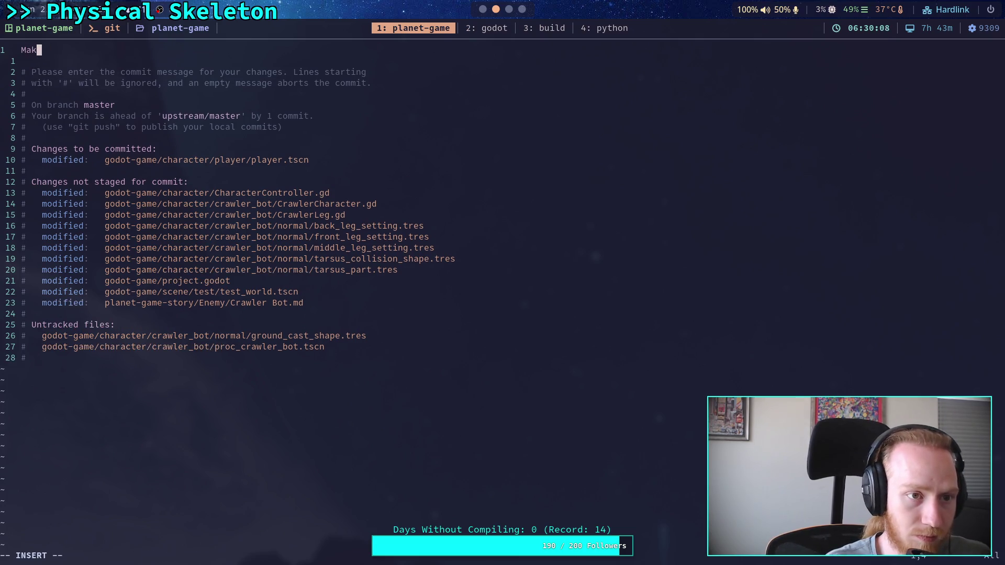
pyautogui.write('e GUIDE debug hidden by default')
pyautogui.press('Escape')
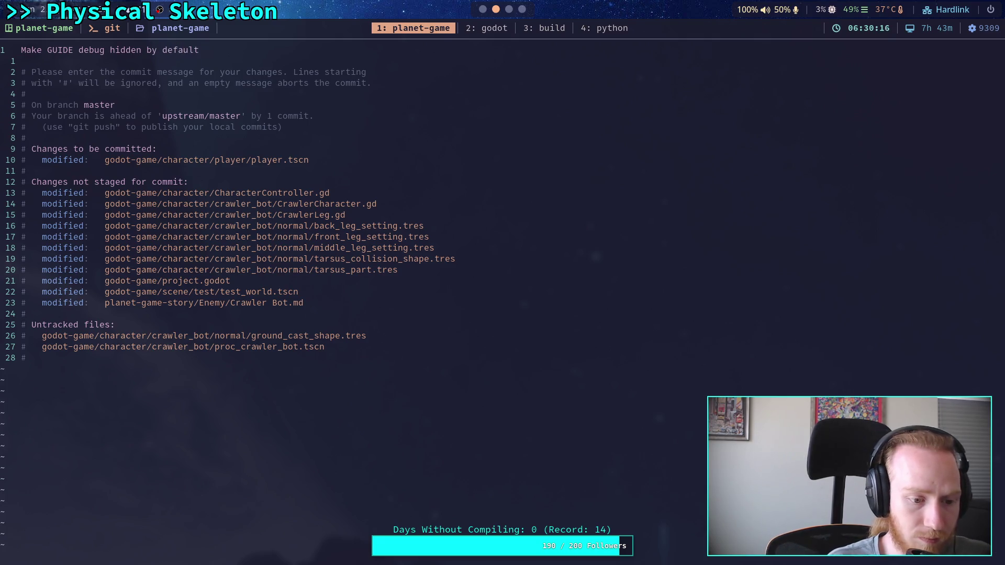
# - Add a bullet noting it technically flashes for a frame on start, and save with :wq
pyautogui.press('o')
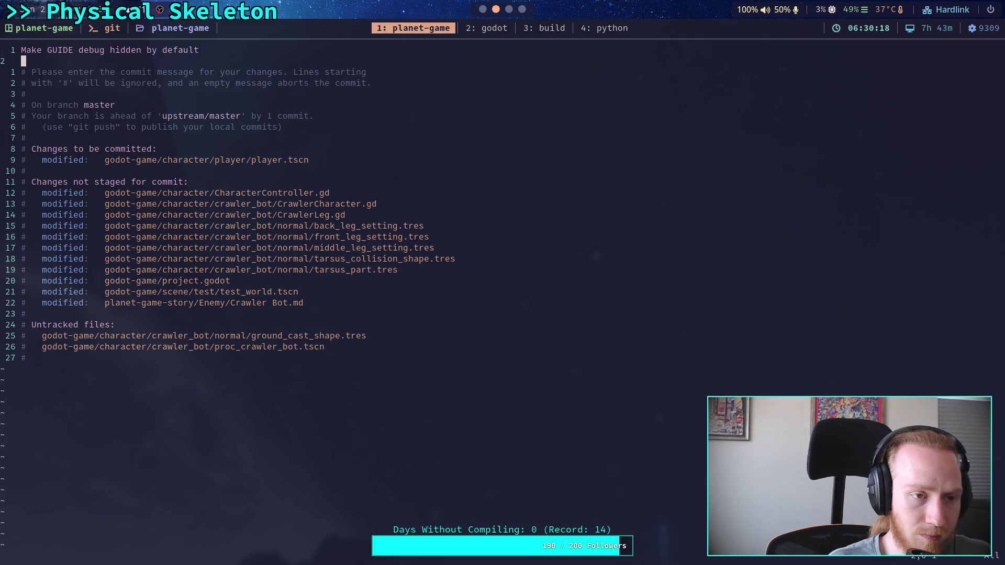
pyautogui.press('Return')
pyautogui.write('- Technically gl')
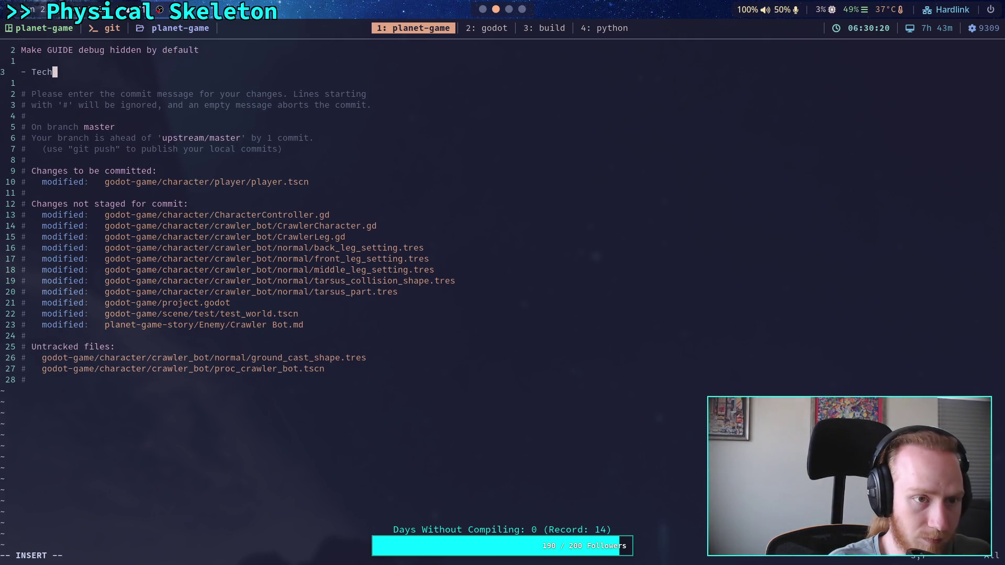
pyautogui.press('BackSpace')
pyautogui.press('BackSpace')
pyautogui.write('flashes')
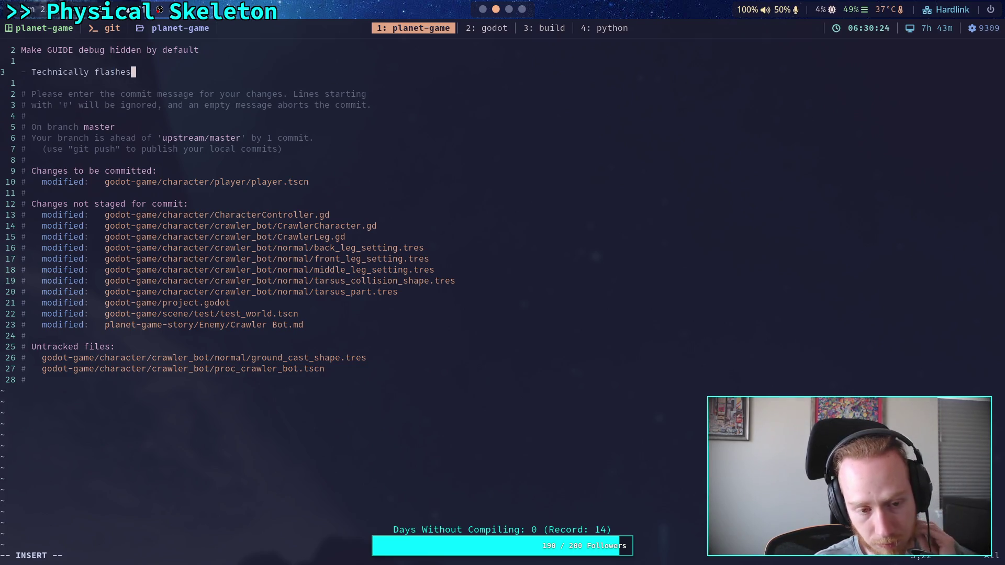
pyautogui.write(' for a fram')
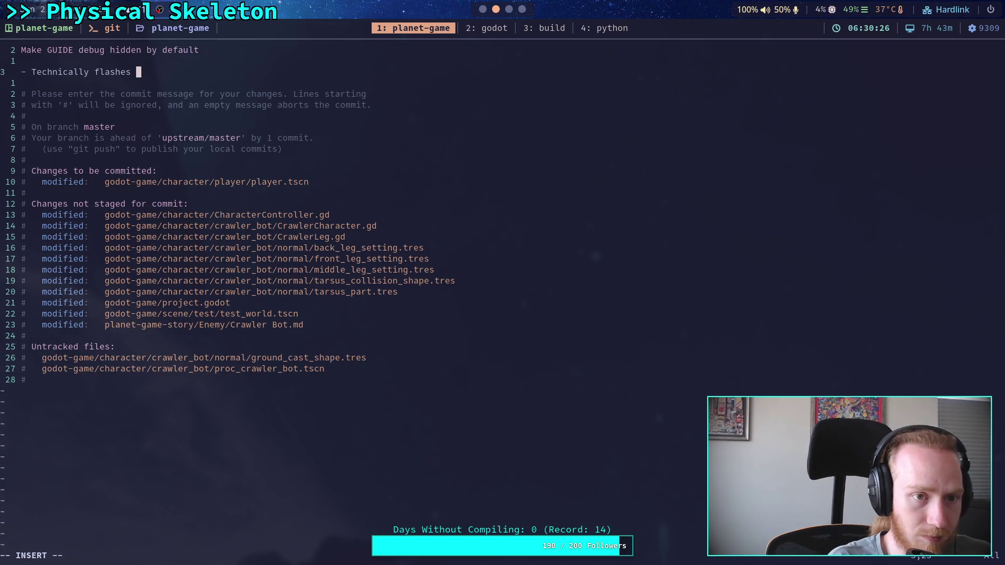
pyautogui.write('e on sta')
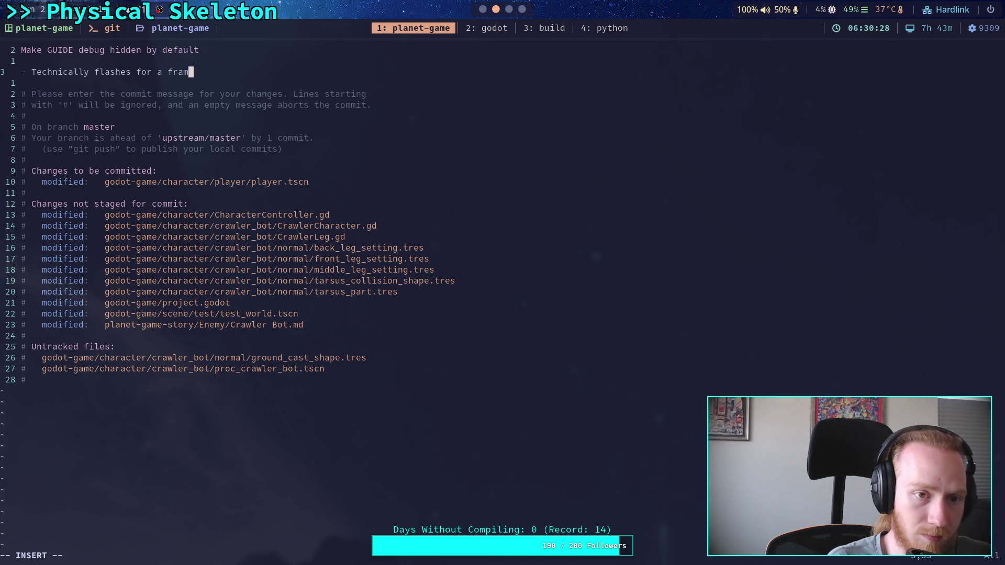
pyautogui.write('rt')
pyautogui.press('Escape')
pyautogui.write(':wq')
pyautogui.press('Return')
# - Check git status and git log to confirm the new commit heads master
pyautogui.write('git status')
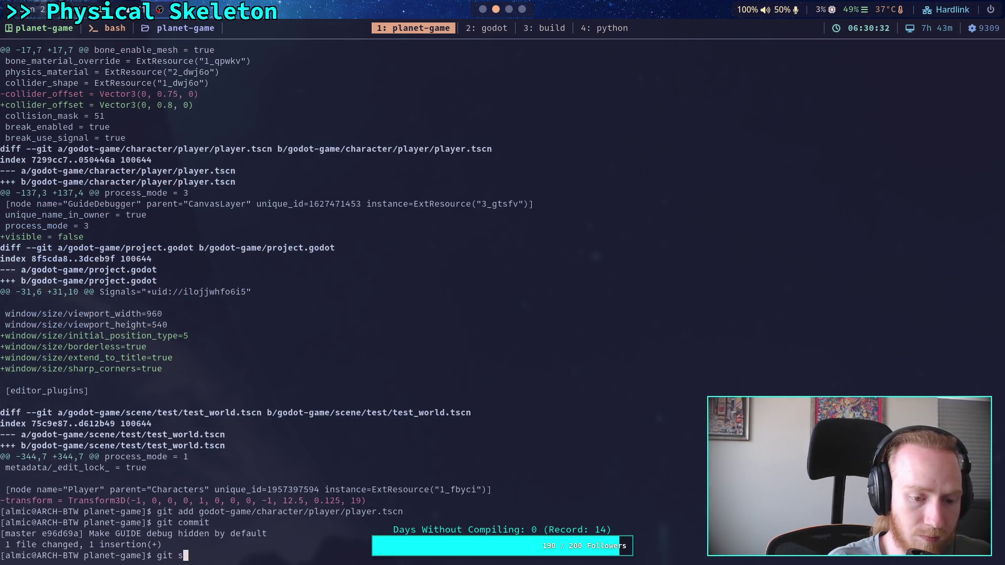
pyautogui.press('Return')
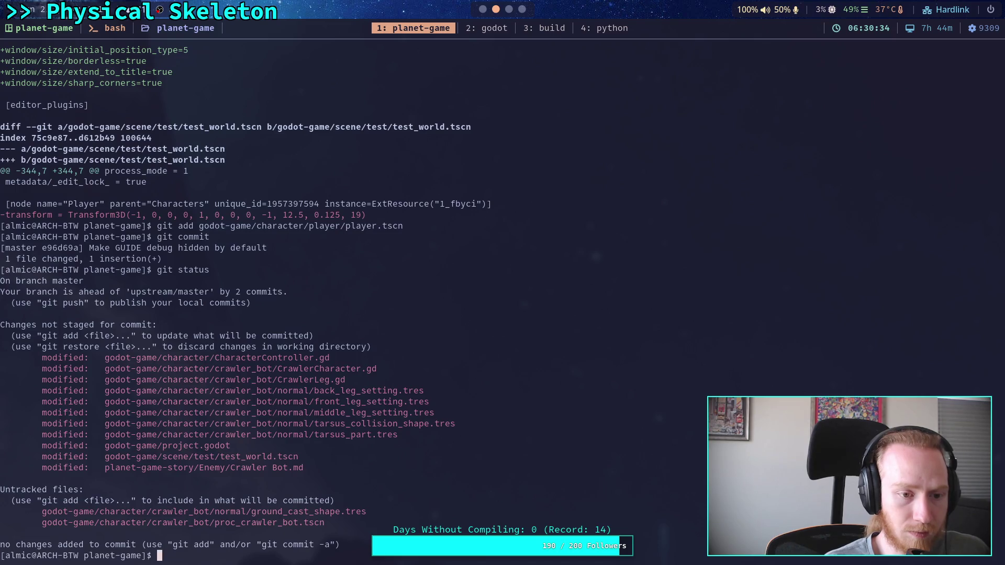
pyautogui.write('git leg')
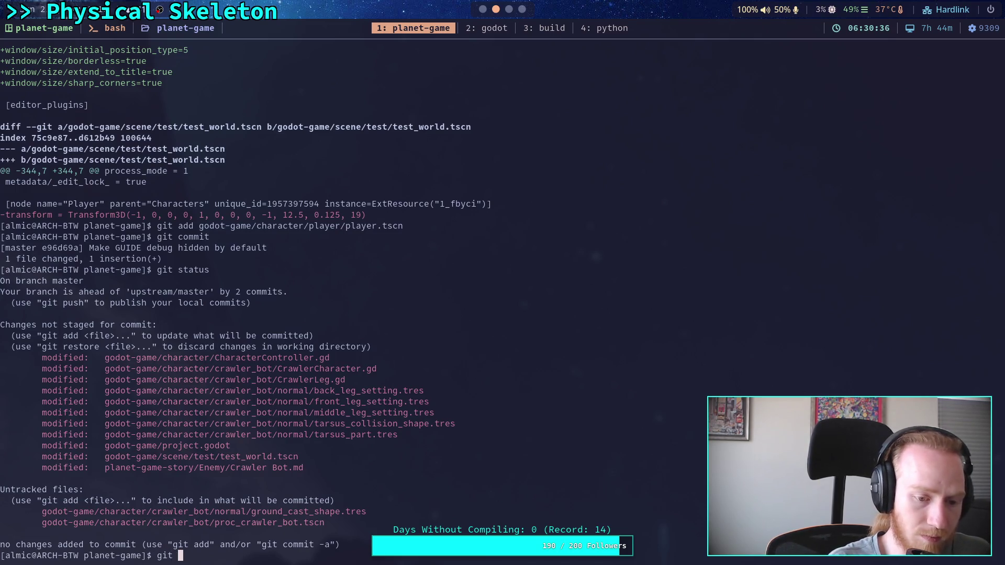
pyautogui.press('Return')
pyautogui.write('git loc')
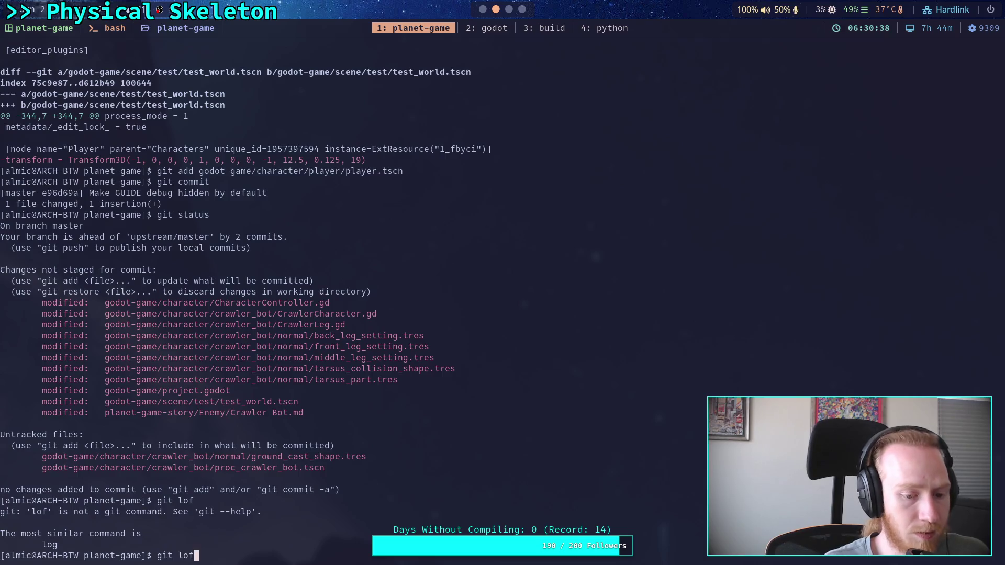
pyautogui.press('BackSpace')
pyautogui.write('g')
pyautogui.press('Return')
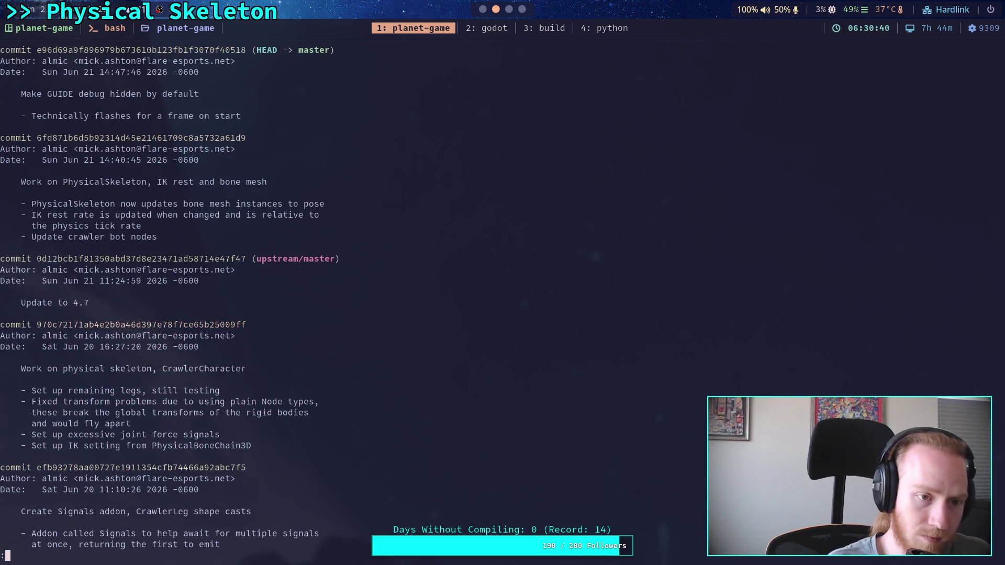
pyautogui.write('q')
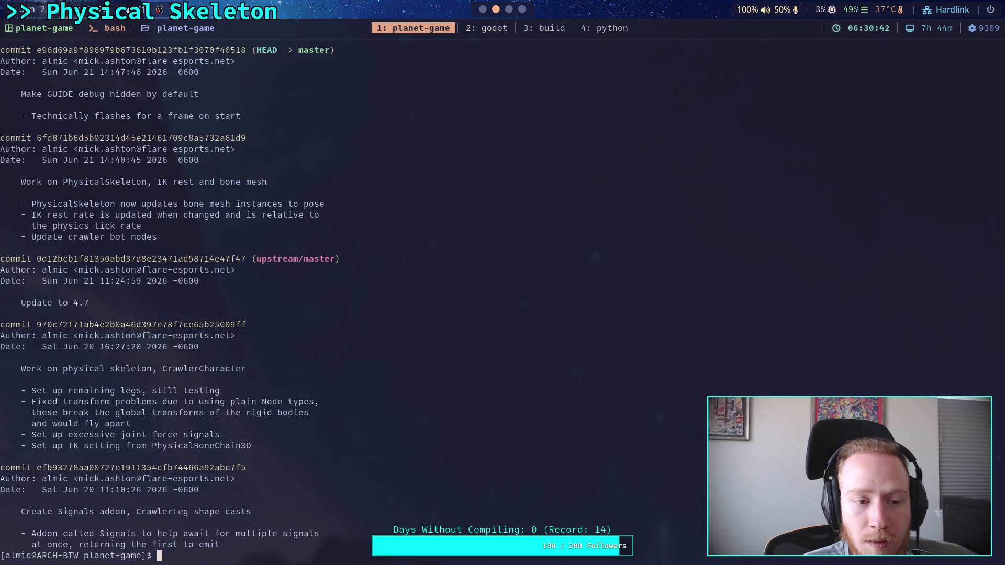
pyautogui.write('git ')
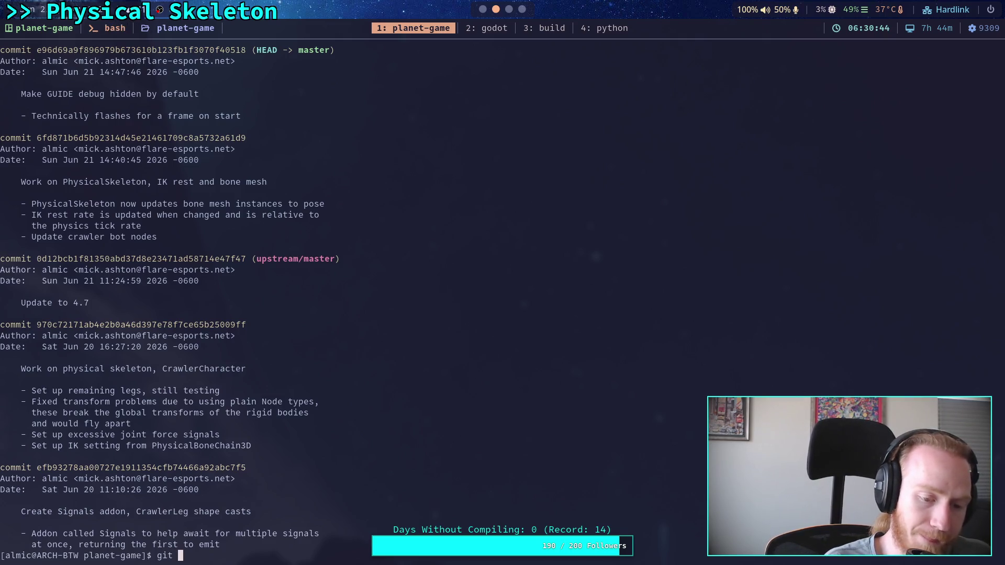
pyautogui.write('status')
# - Check status, stage godot-game/project.godot, and review its staged window-setting changes
pyautogui.press('Return')
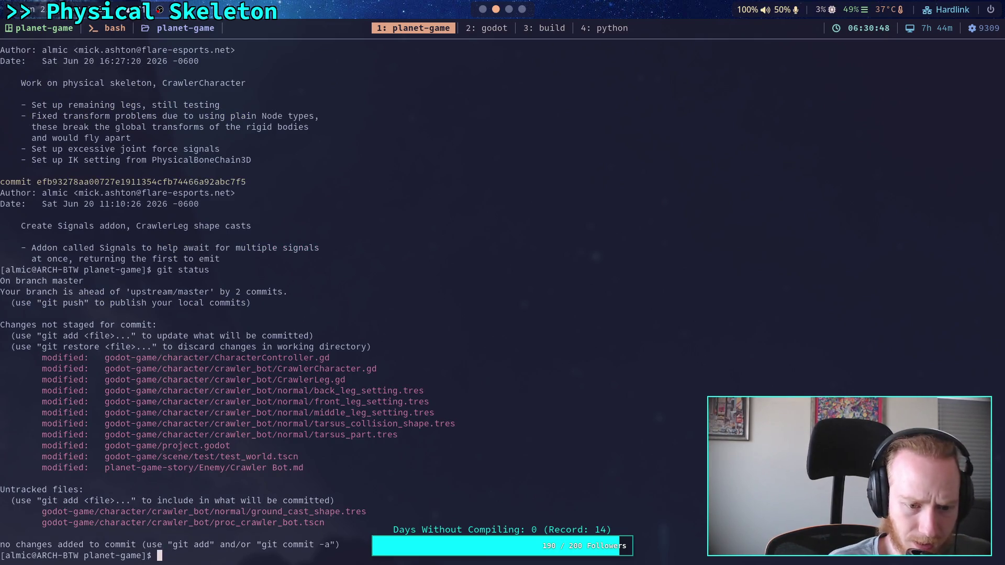
pyautogui.write('git add god')
pyautogui.press('Tab')
pyautogui.write('pr')
pyautogui.press('Tab')
pyautogui.press('Return')
pyautogui.write('git d')
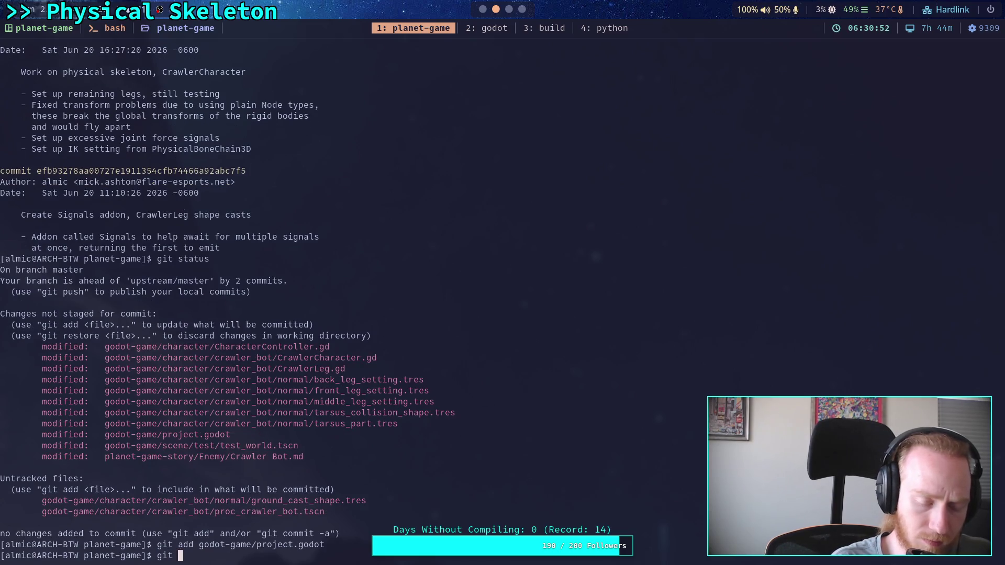
pyautogui.write('iff --staged')
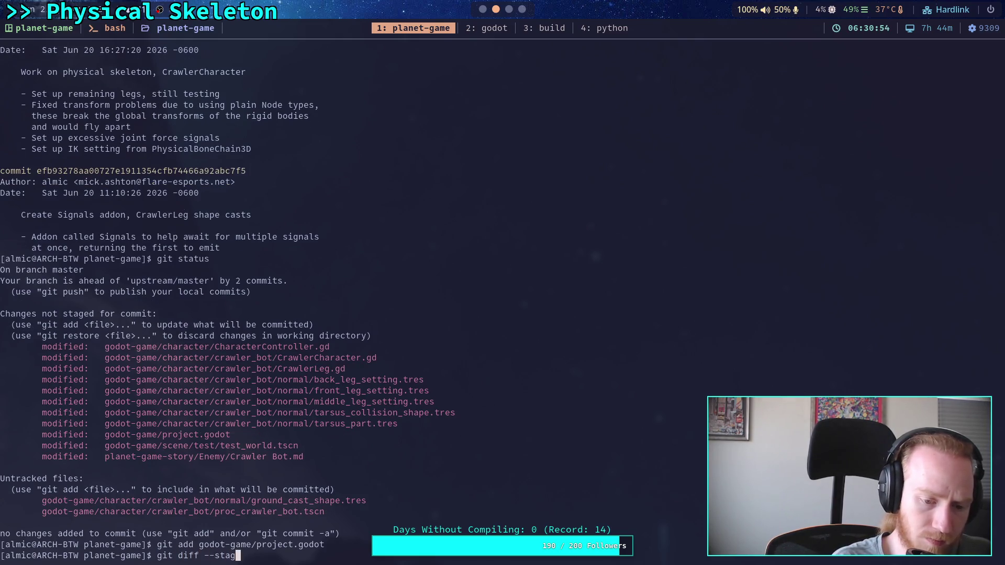
pyautogui.press('Return')
# - Commit the staged file as 'Update launch window options' and save with :wq
pyautogui.write('git commit')
pyautogui.press('Return')
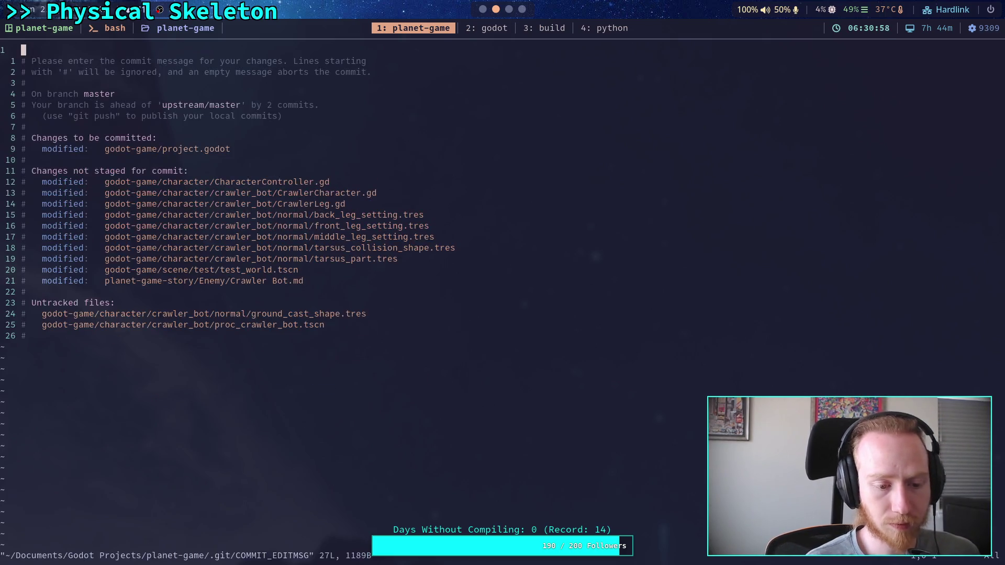
pyautogui.write('iUpdate ')
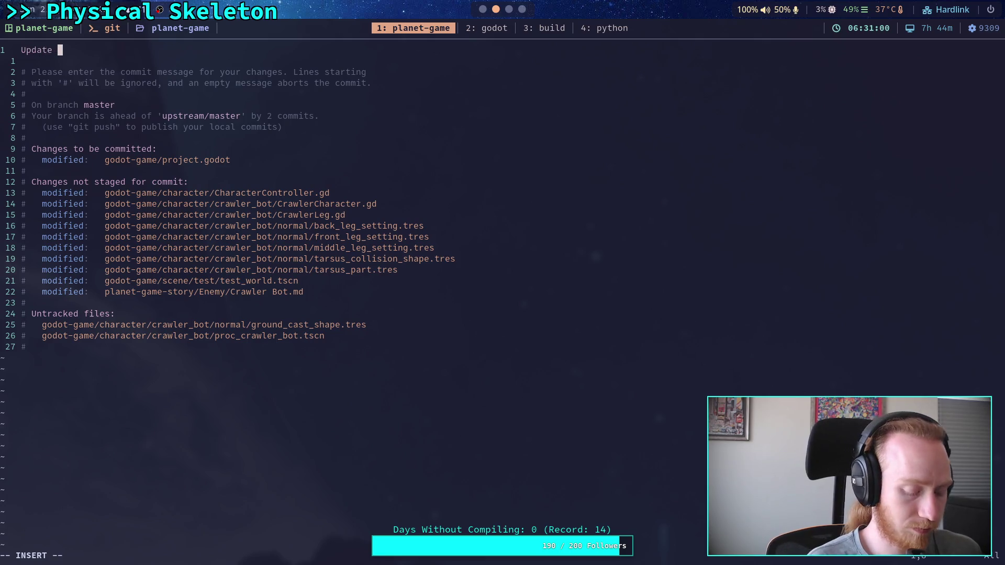
pyautogui.write('window')
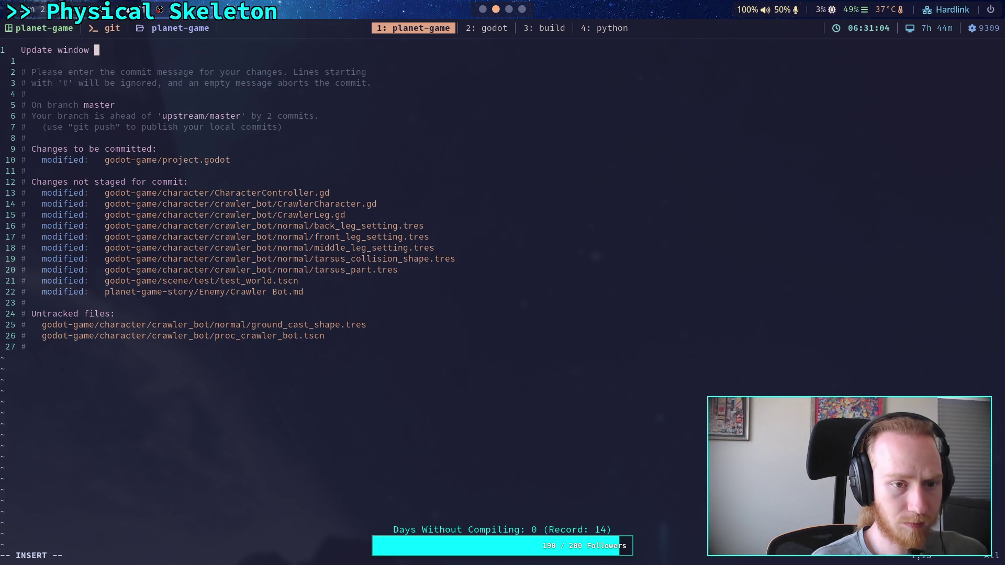
pyautogui.press('BackSpace')
pyautogui.press('BackSpace')
pyautogui.press('BackSpace')
pyautogui.write('laung')
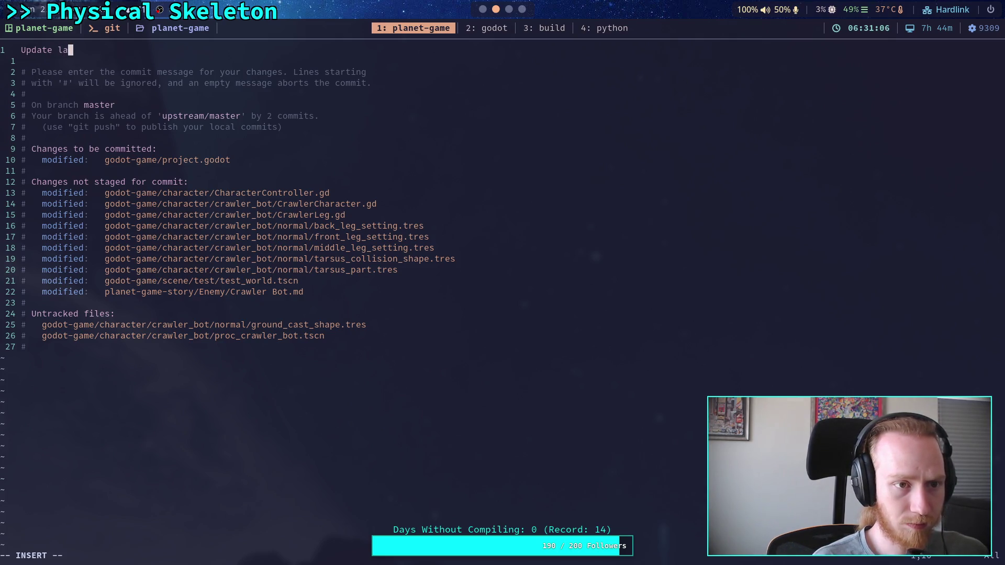
pyautogui.press('BackSpace')
pyautogui.write('ch wind')
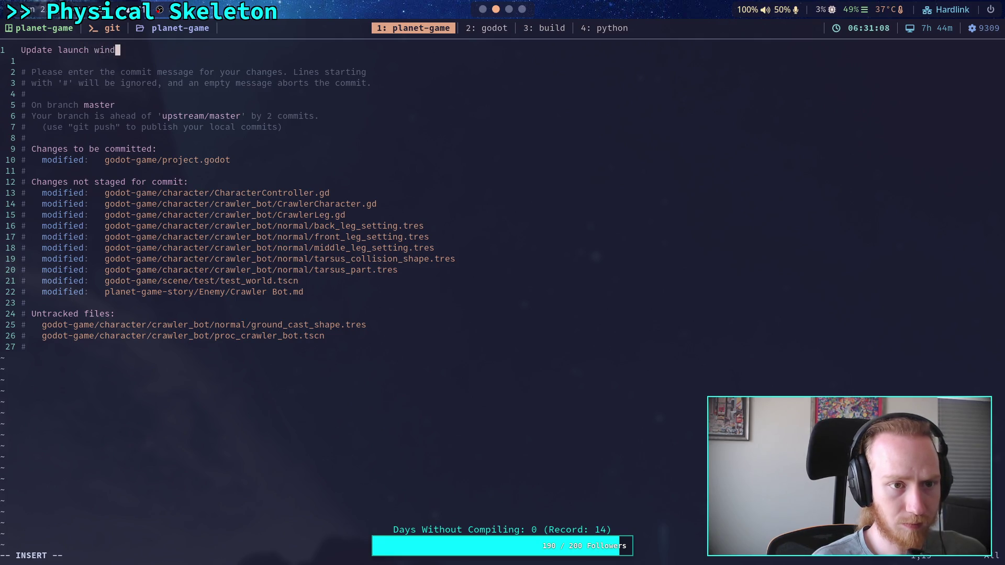
pyautogui.write('ow options')
pyautogui.press('Escape')
pyautogui.write(':wq')
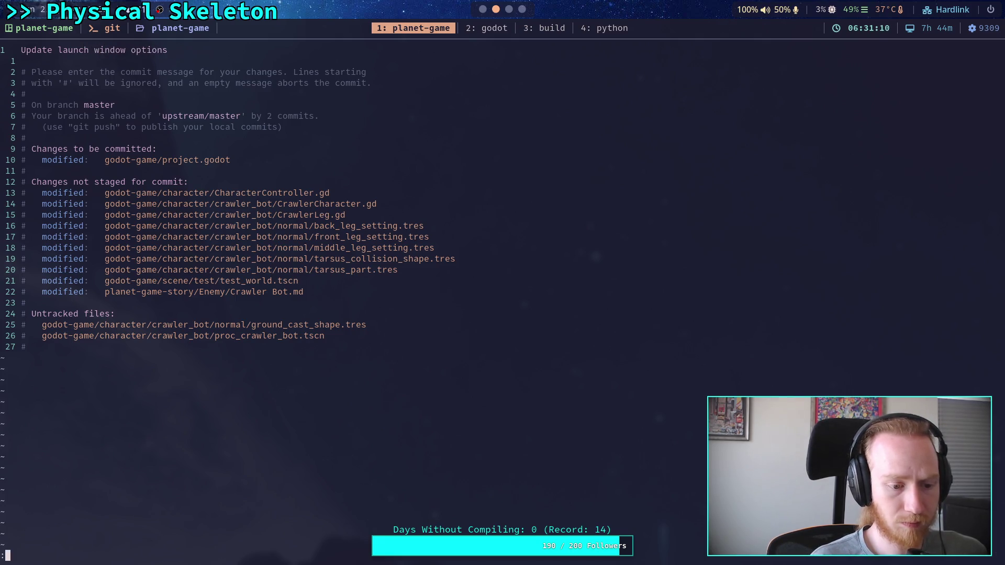
pyautogui.press('Return')
pyautogui.write('git ')
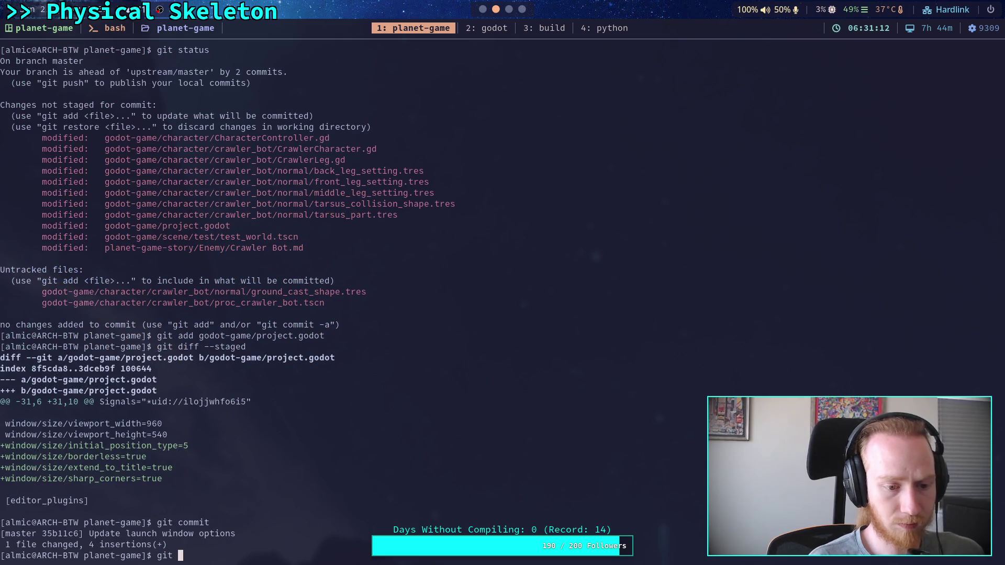
pyautogui.write('diff')
# - Review the remaining diff and status, then stage godot-game/character/CharacterController.gd
pyautogui.press('Return')
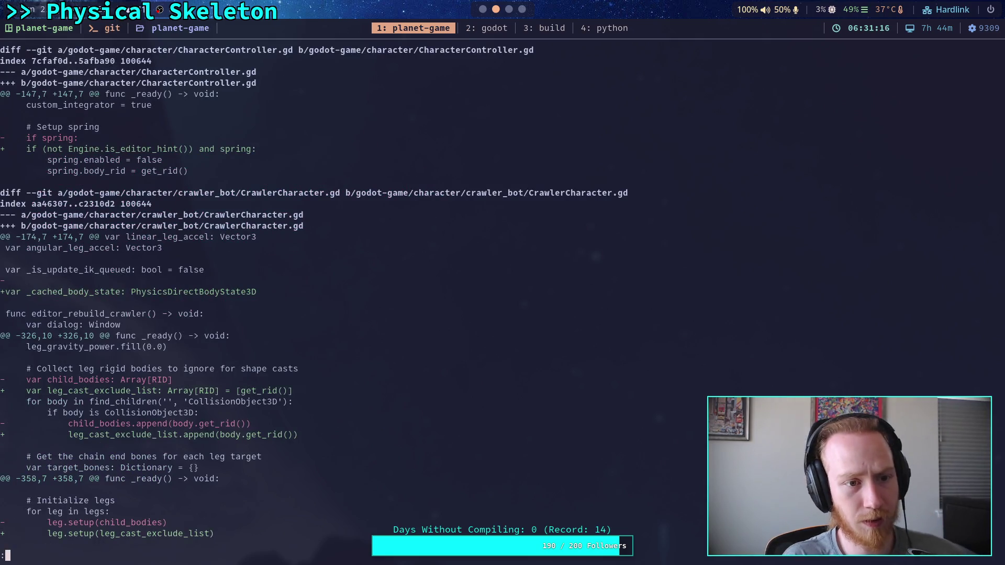
pyautogui.write('q')
pyautogui.write('git statu')
pyautogui.write('s')
pyautogui.press('Return')
pyautogui.write('git a')
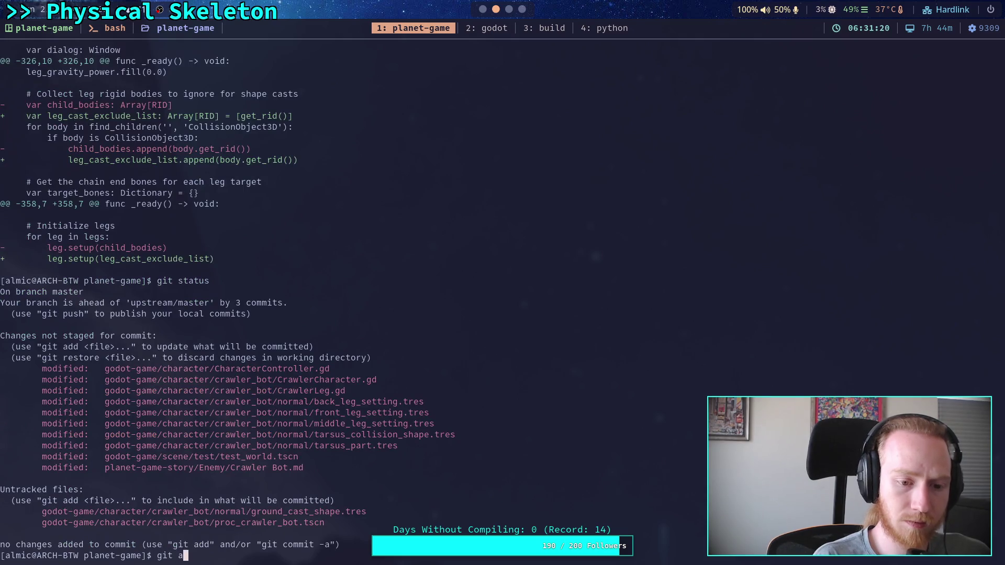
pyautogui.write('dd go')
pyautogui.press('Tab')
pyautogui.write('c')
pyautogui.press('Tab')
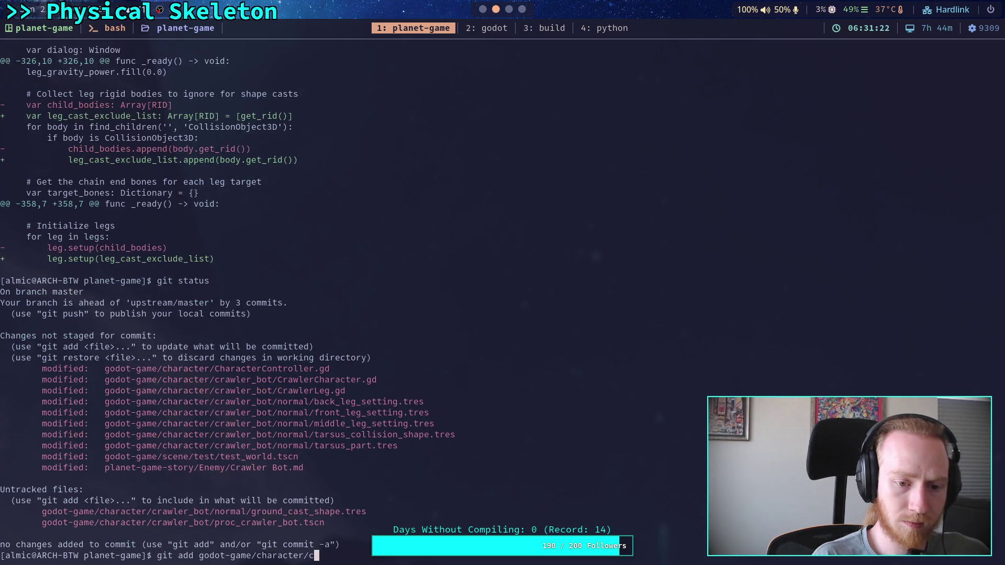
pyautogui.write('C')
pyautogui.press('Tab')
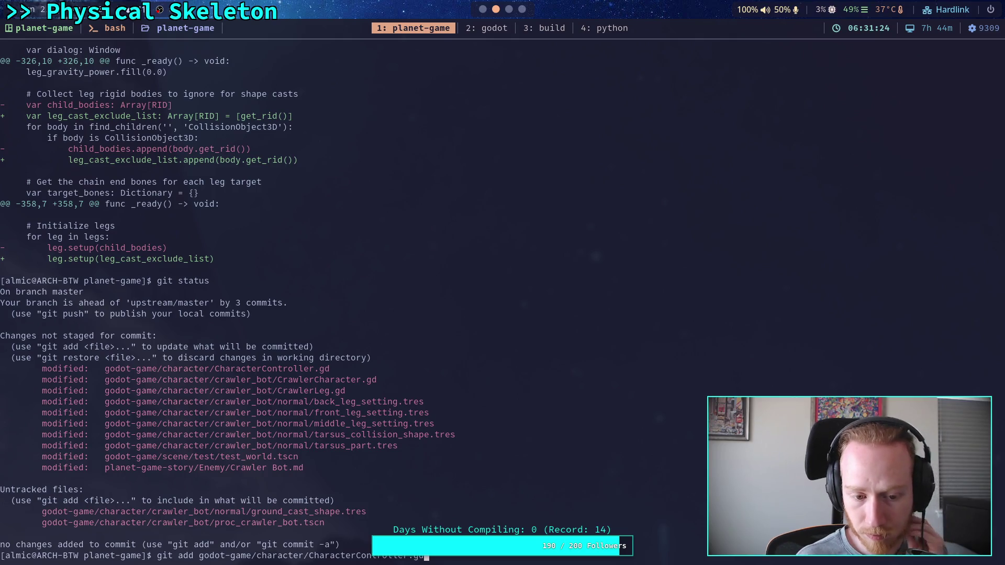
pyautogui.press('Return')
# - Commit it as 'Fix error caused by non-tool script SpringCast', then show the remaining diff
pyautogui.write('git commit')
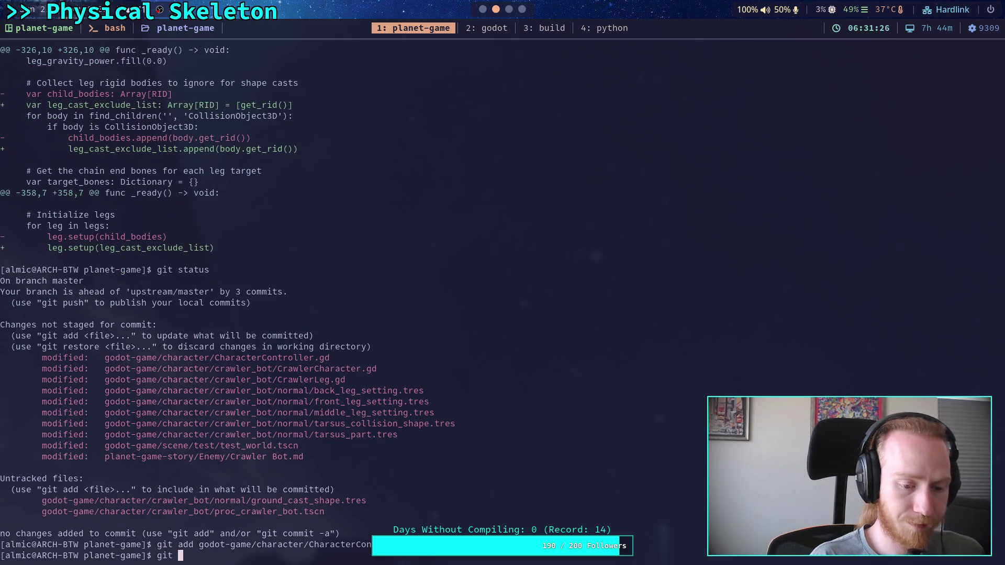
pyautogui.press('Return')
pyautogui.write('OFix ')
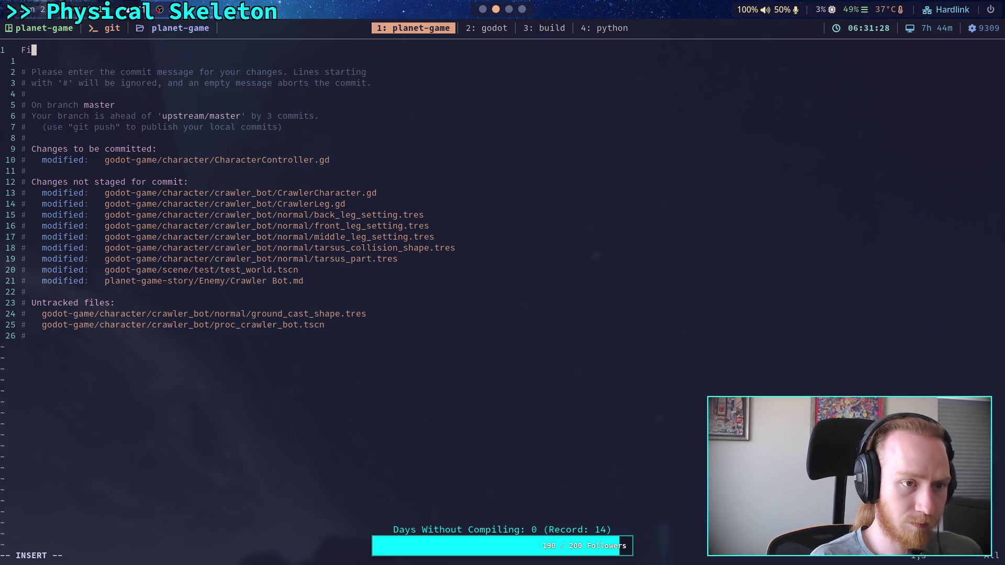
pyautogui.write('error ')
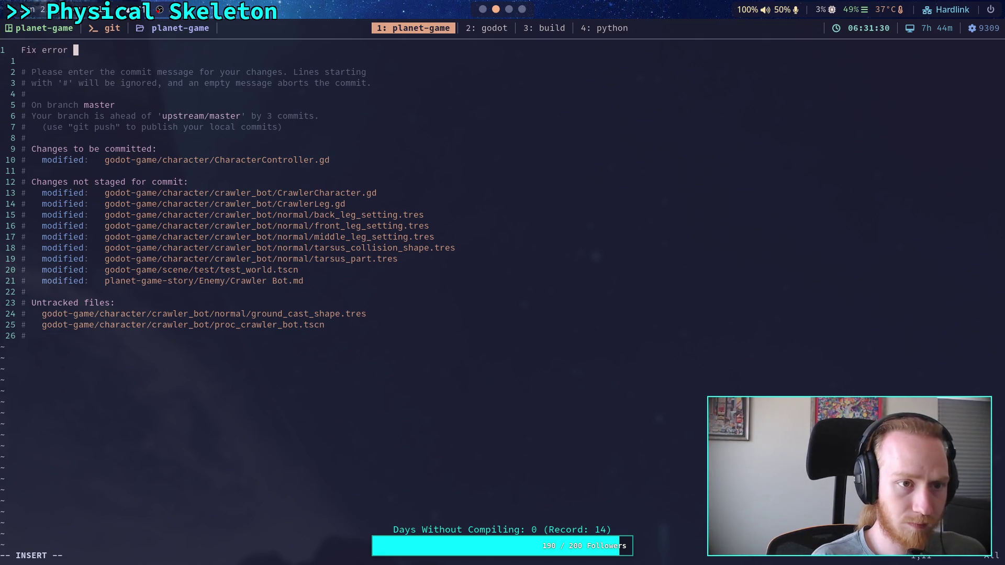
pyautogui.write('cause')
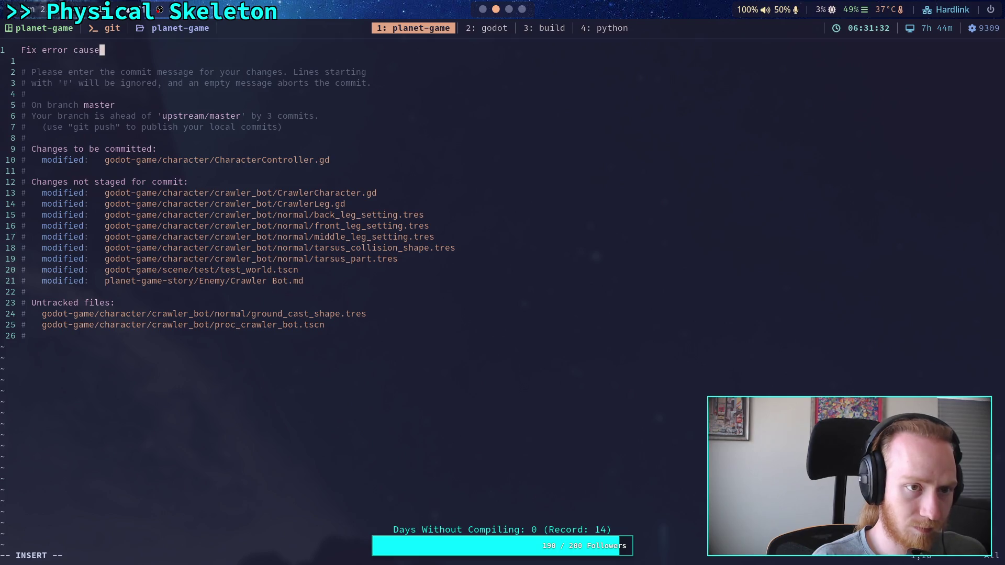
pyautogui.write('d by non-too')
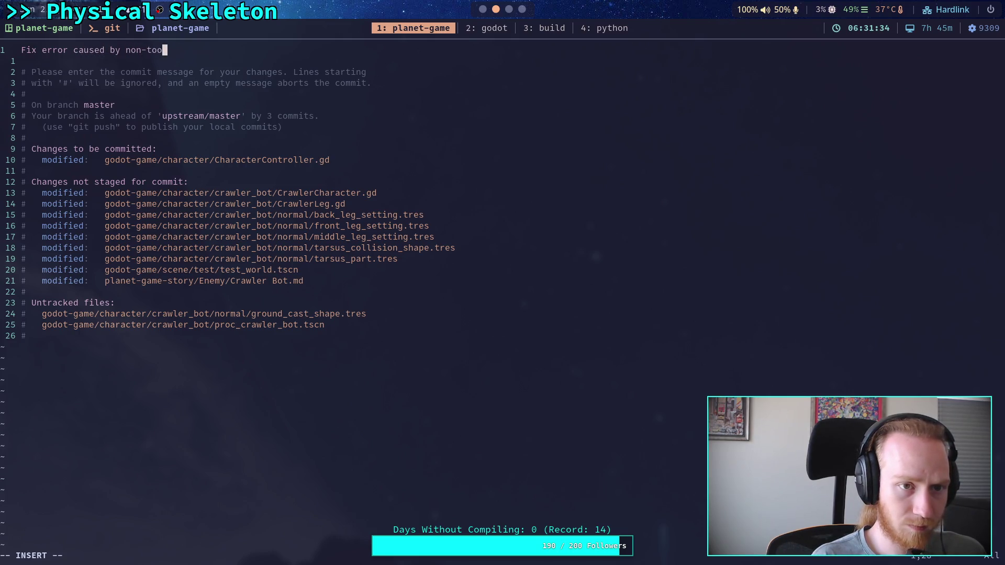
pyautogui.write('l script SpringCast')
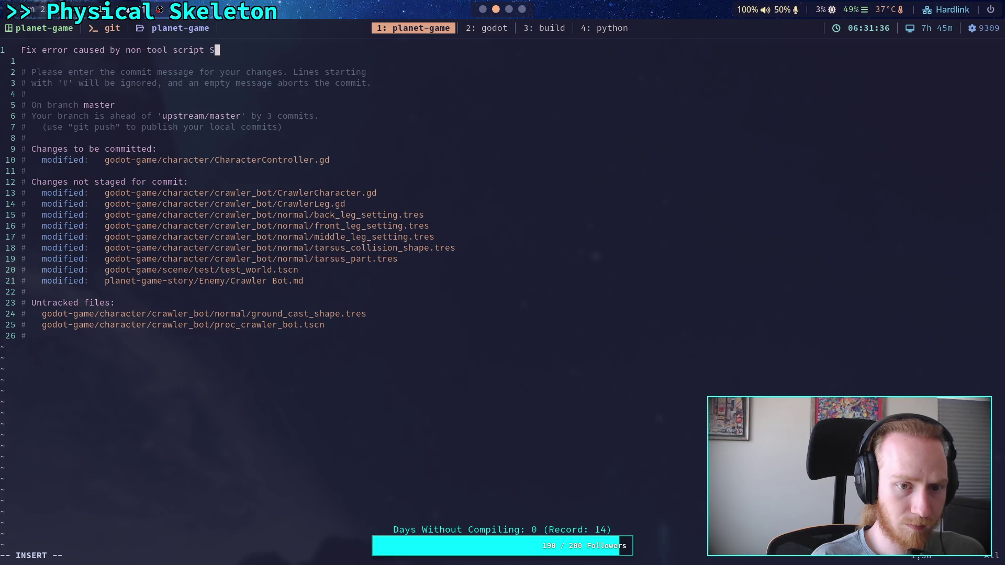
pyautogui.press('Escape')
pyautogui.write(':wq')
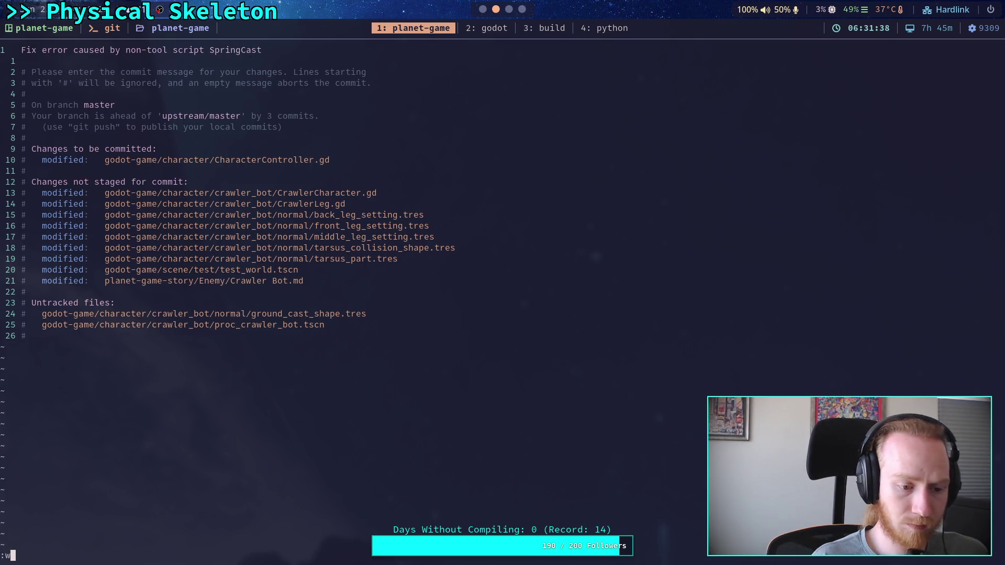
pyautogui.press('Return')
pyautogui.write('git diff')
pyautogui.press('Return')
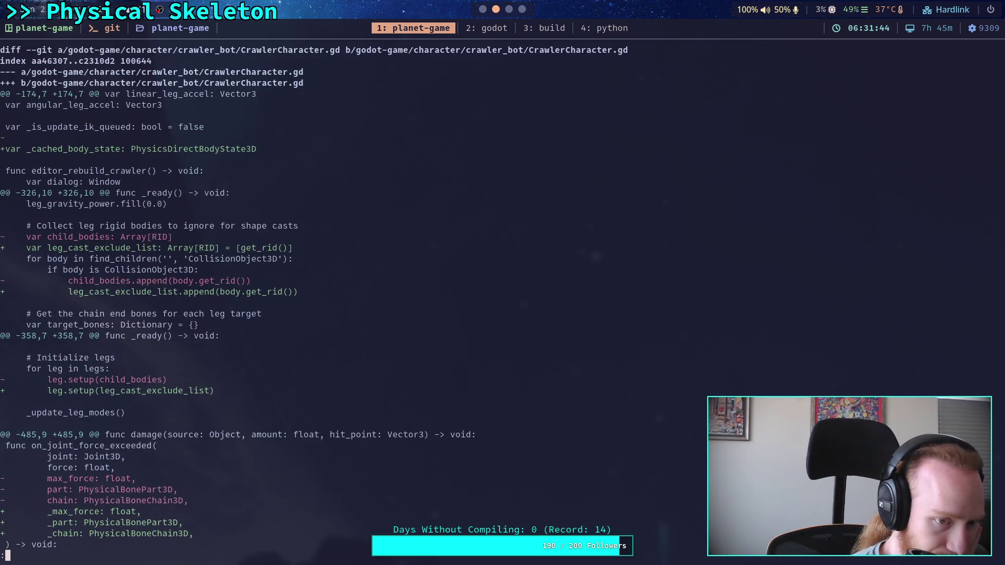
# - Page through the remaining diff, quit, and check which files are still unstaged
pyautogui.press('space')
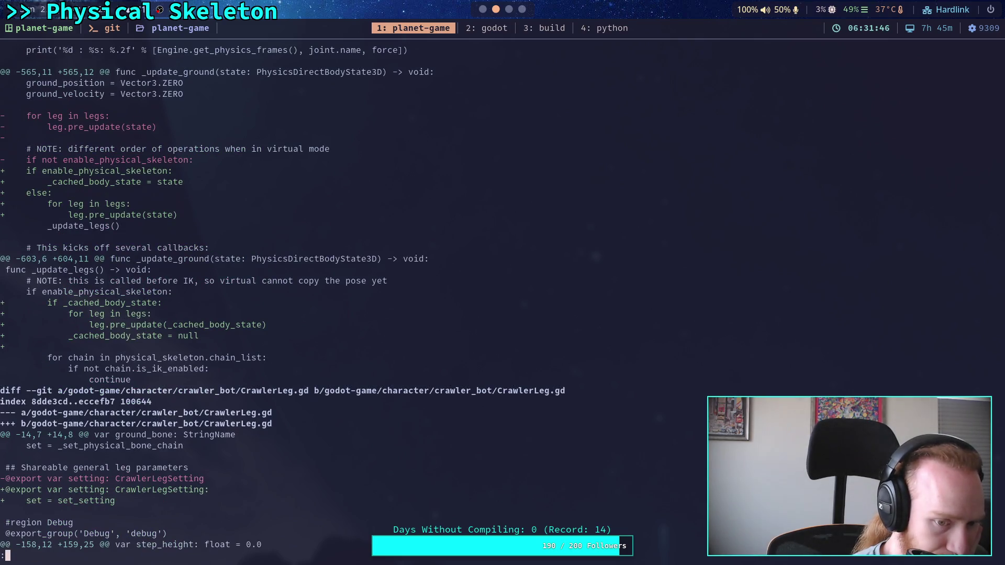
pyautogui.press('space')
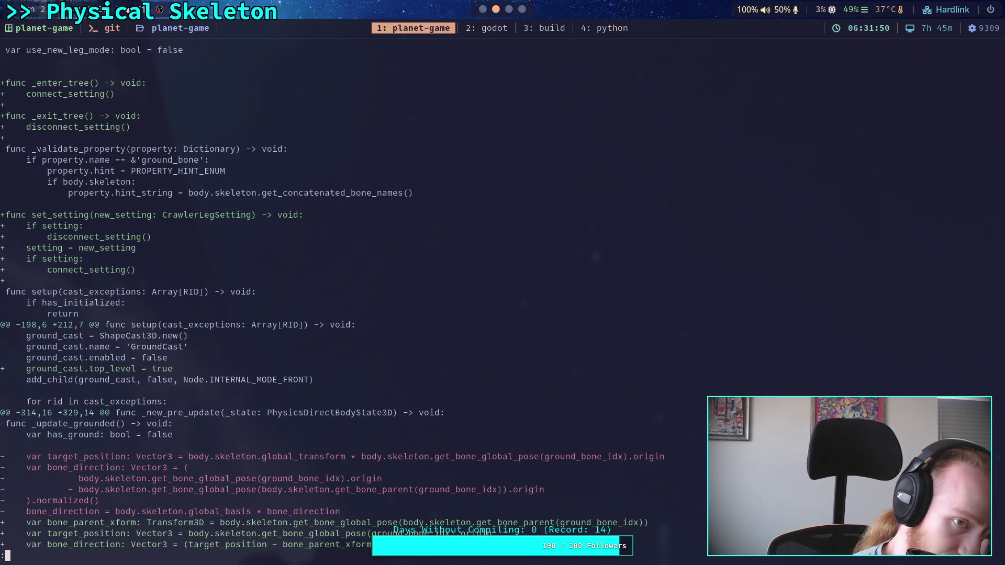
pyautogui.press('space')
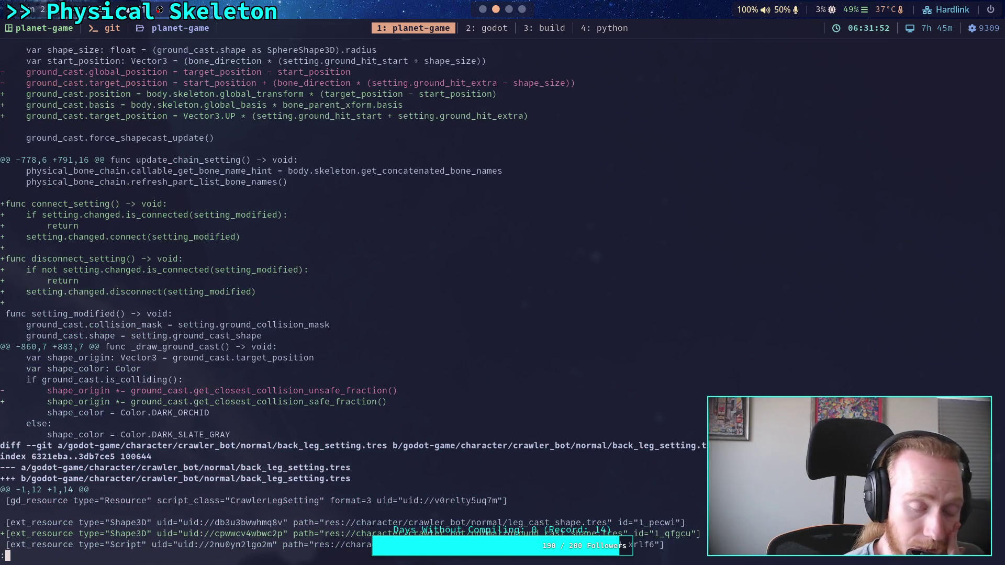
pyautogui.press('space')
pyautogui.press('space')
pyautogui.press('space')
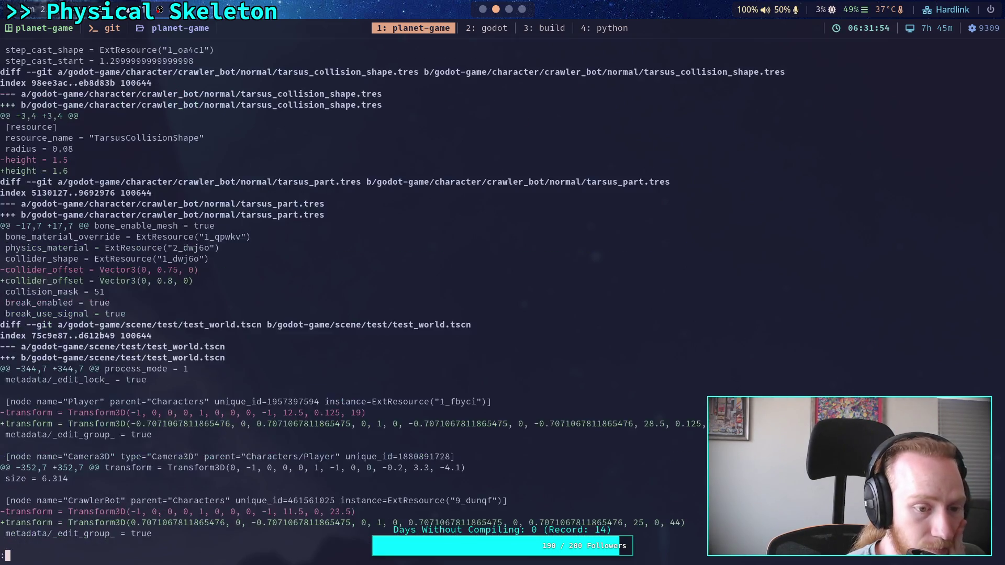
pyautogui.write('qgit status')
pyautogui.press('Return')
# - Stage the whole godot-game/character/crawler_bot/normal/ settings folder
pyautogui.write('git ')
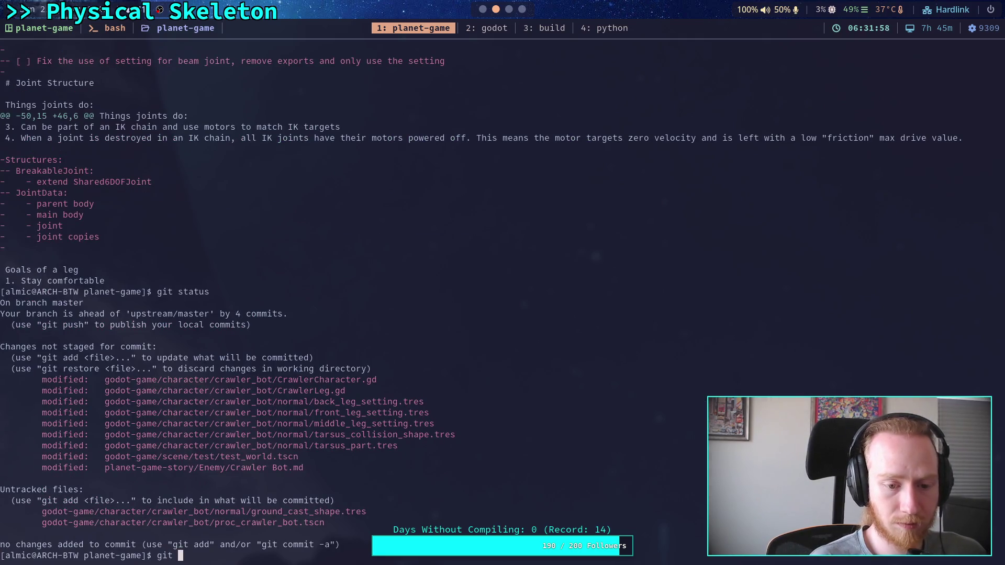
pyautogui.write('add godot-game/character/crawler_bot/')
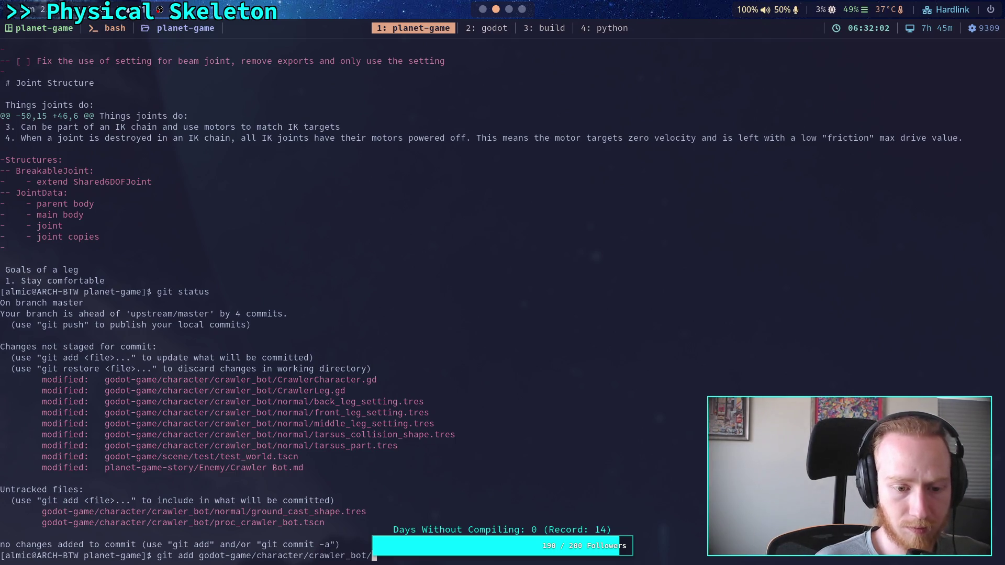
pyautogui.write('nor')
pyautogui.press('Return')
pyautogui.press('Up')
pyautogui.press('Tab')
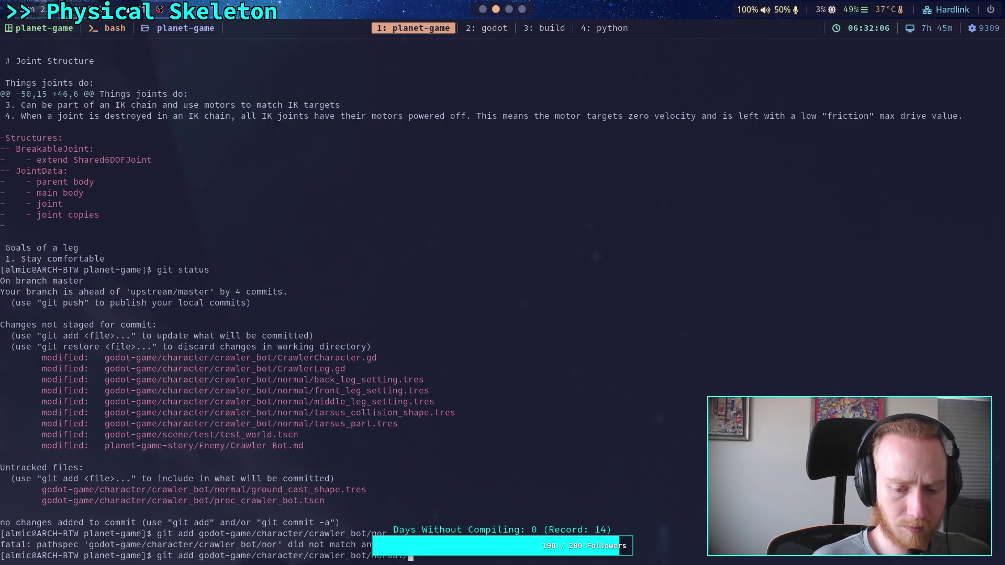
pyautogui.press('Return')
# - Stage crawler_bot/Crawler* scripts and confirm the staged files with git status
pyautogui.press('Up')
pyautogui.press('BackSpace')
pyautogui.press('BackSpace')
pyautogui.press('BackSpace')
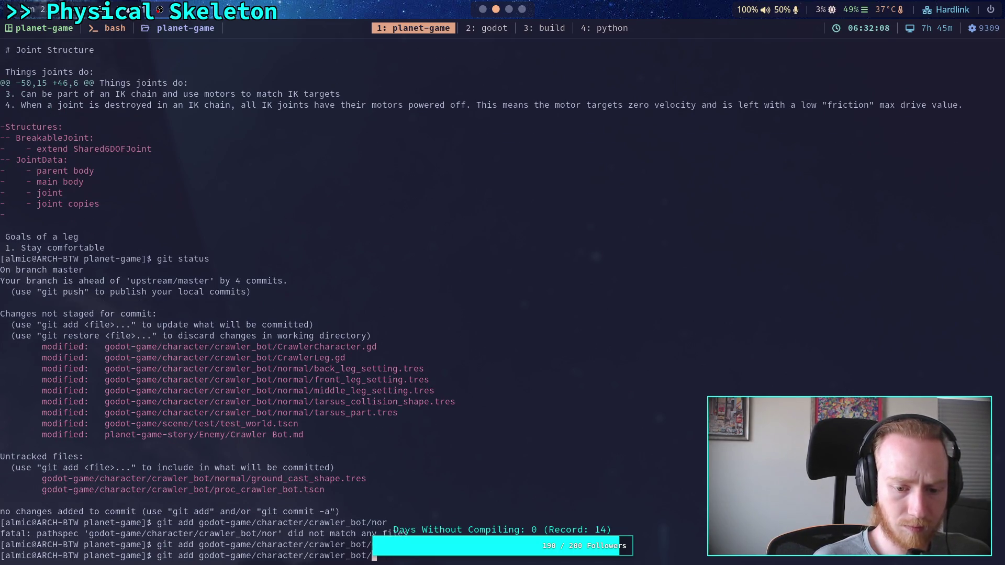
pyautogui.write('Cr')
pyautogui.press('Tab')
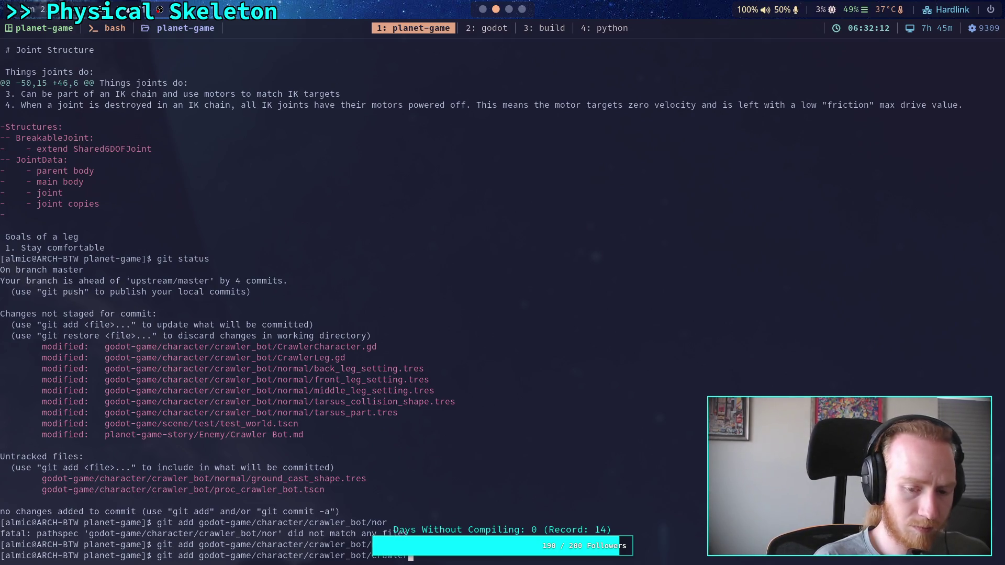
pyautogui.write('*')
pyautogui.press('Return')
pyautogui.write('git status')
pyautogui.press('Return')
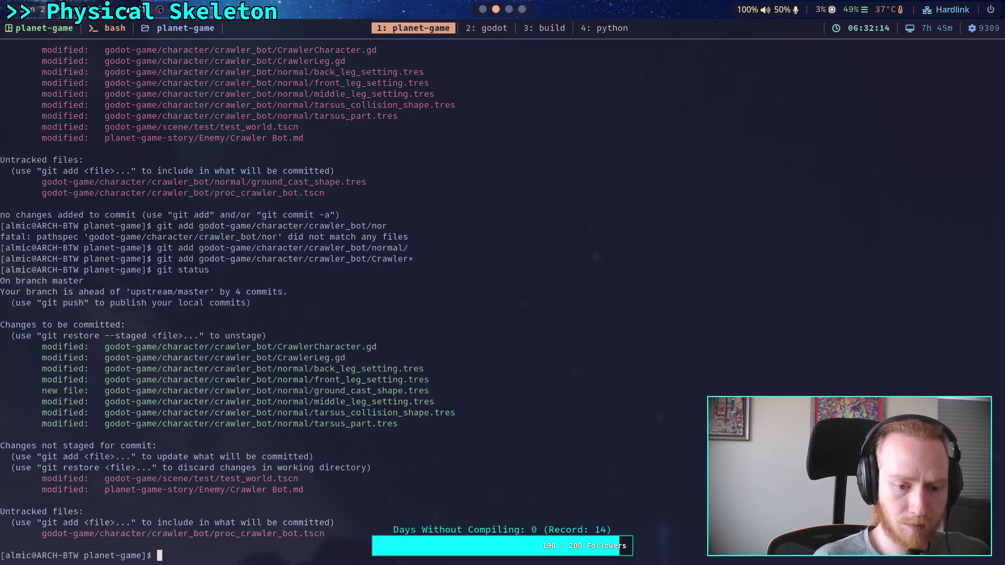
# - Review the staged crawler changes with git diff --staged, then recheck git status
pyautogui.write('git diff')
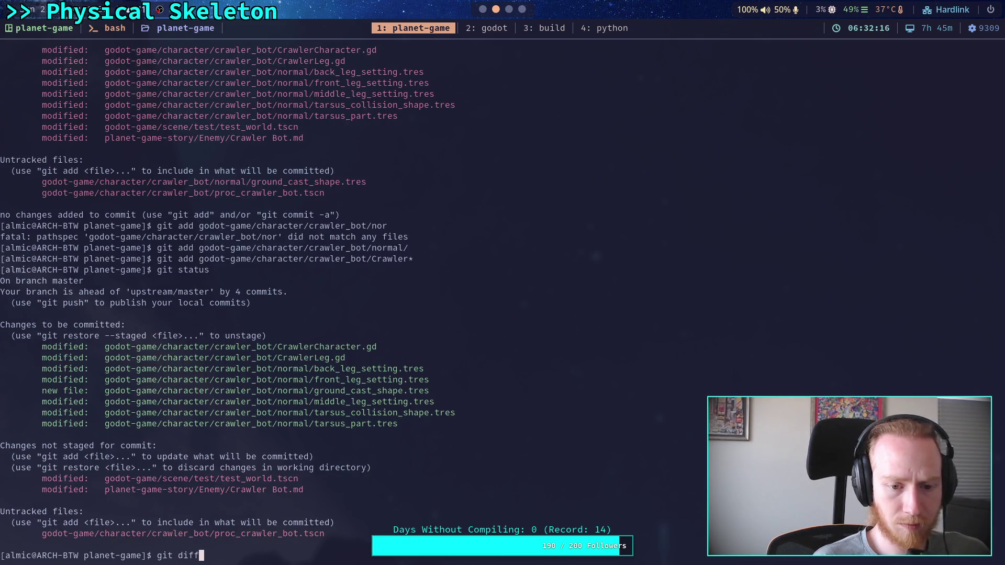
pyautogui.write(' --staged')
pyautogui.press('Return')
pyautogui.press('pagedown')
pyautogui.press('pagedown')
pyautogui.press('pagedown')
pyautogui.press('pagedown')
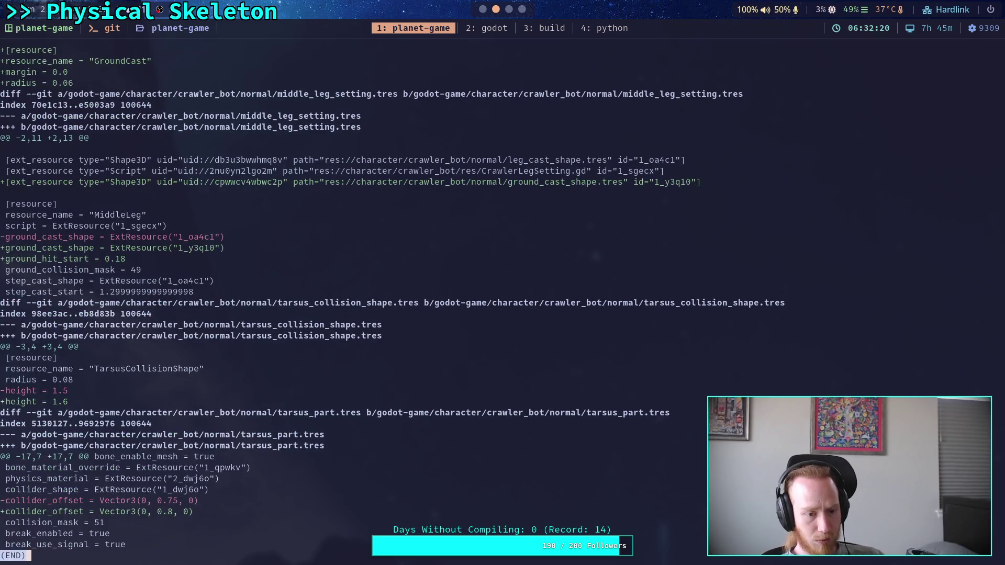
pyautogui.write('q')
pyautogui.write('git status')
pyautogui.press('Return')
# - Run git commit, enter the title 'Fix ground cast for CrawlerCharacter', and add two blank lines
pyautogui.write('git commit')
pyautogui.press('Return')
pyautogui.write('iFix ground cast ')
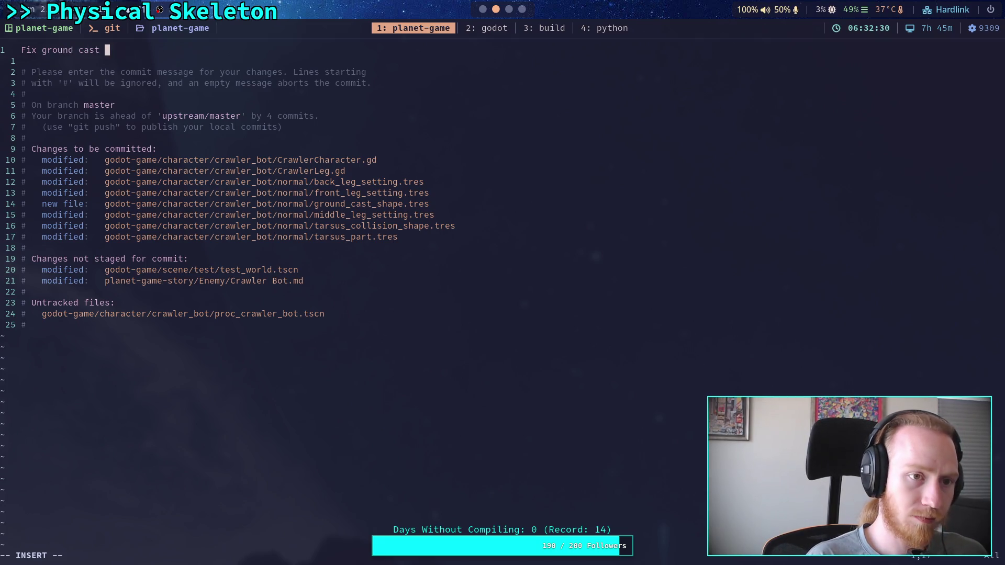
pyautogui.write('for Cra')
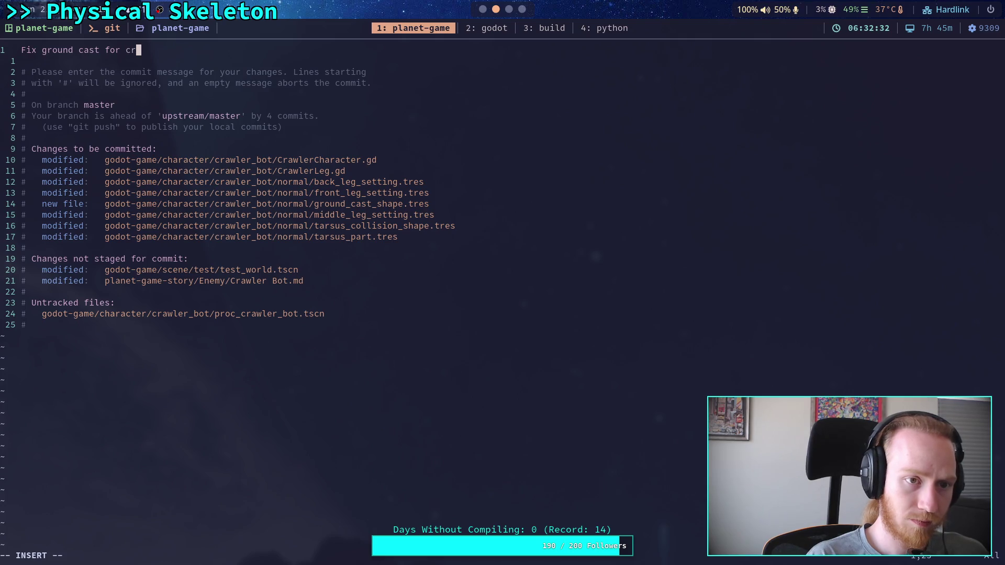
pyautogui.write('wlerCharacter')
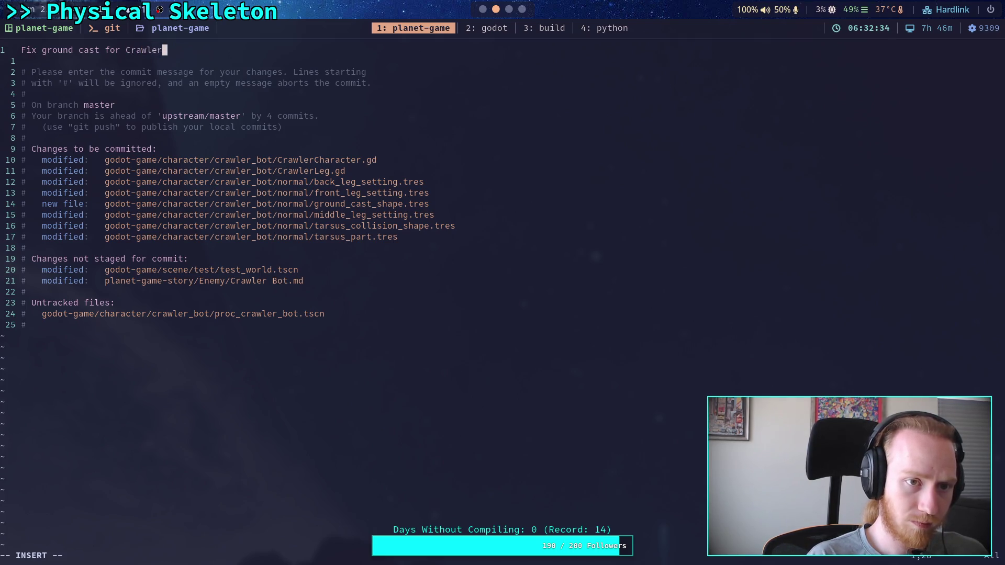
pyautogui.press('Return')
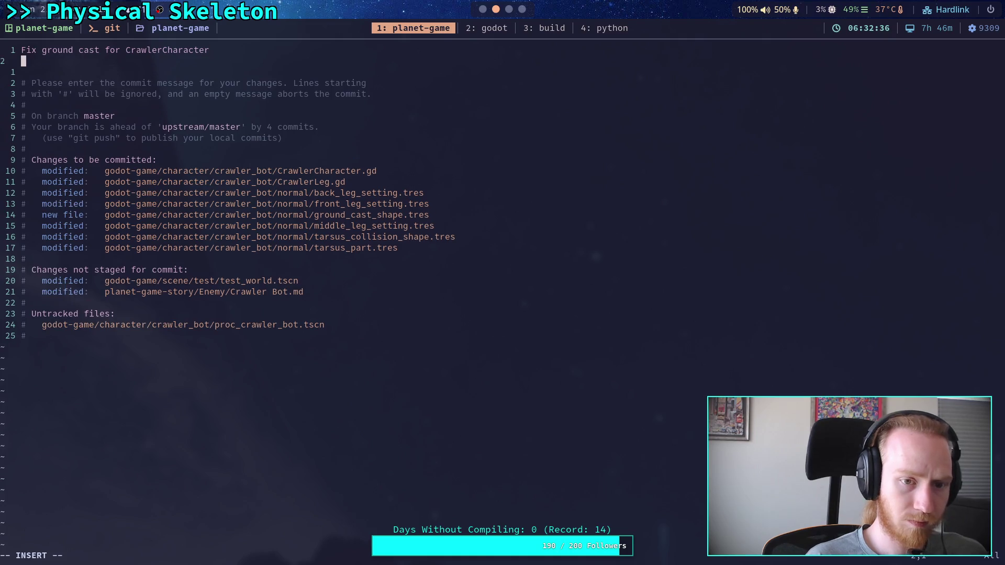
pyautogui.press('Return')
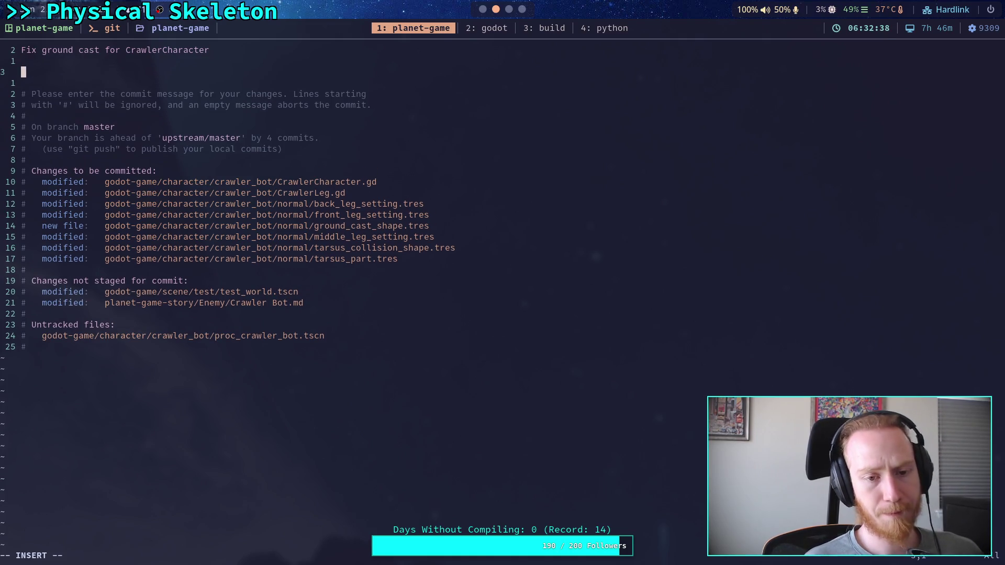
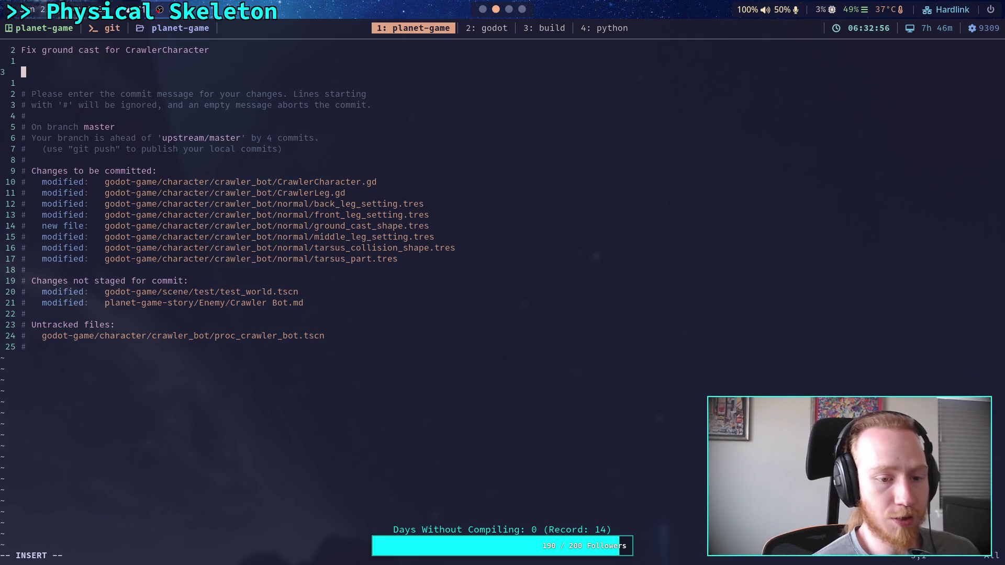
# - Type the first bullet: 'Fix CrawlerLeg pre_update() being called before skeleton pose is set by PhysicalSkeleton'
pyautogui.write('-')
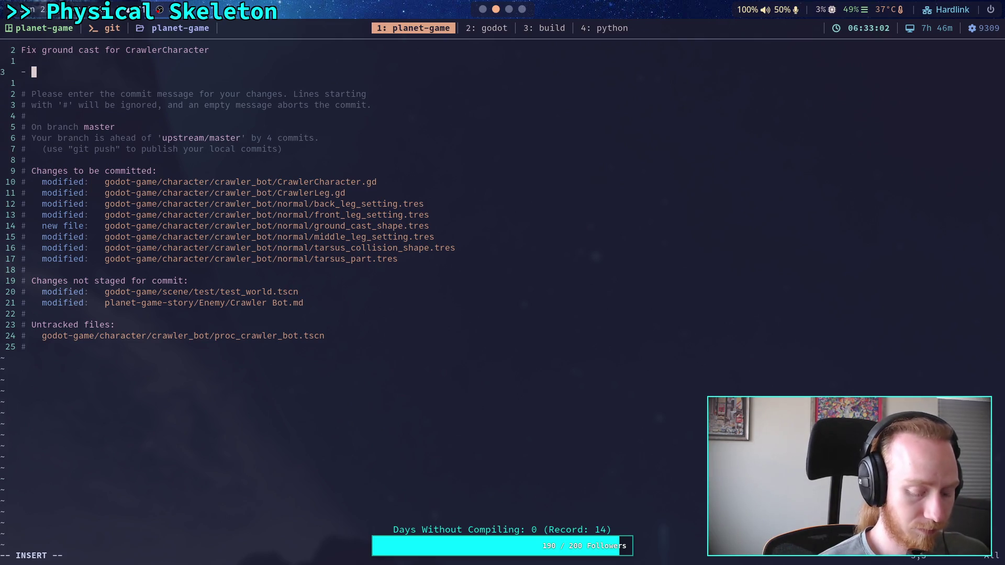
pyautogui.write('Fix ')
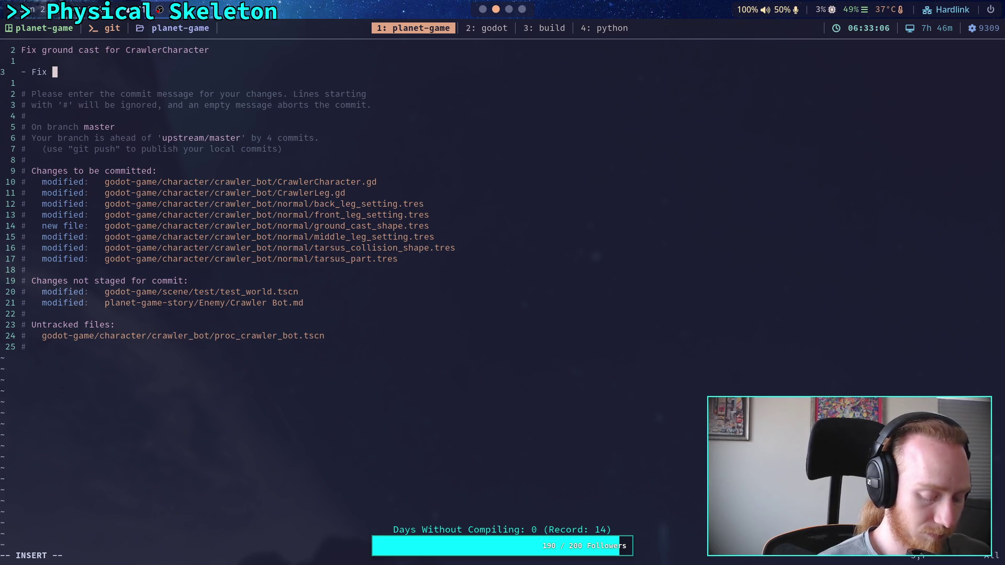
pyautogui.write('CrawlerLeg pre_update() being called before ')
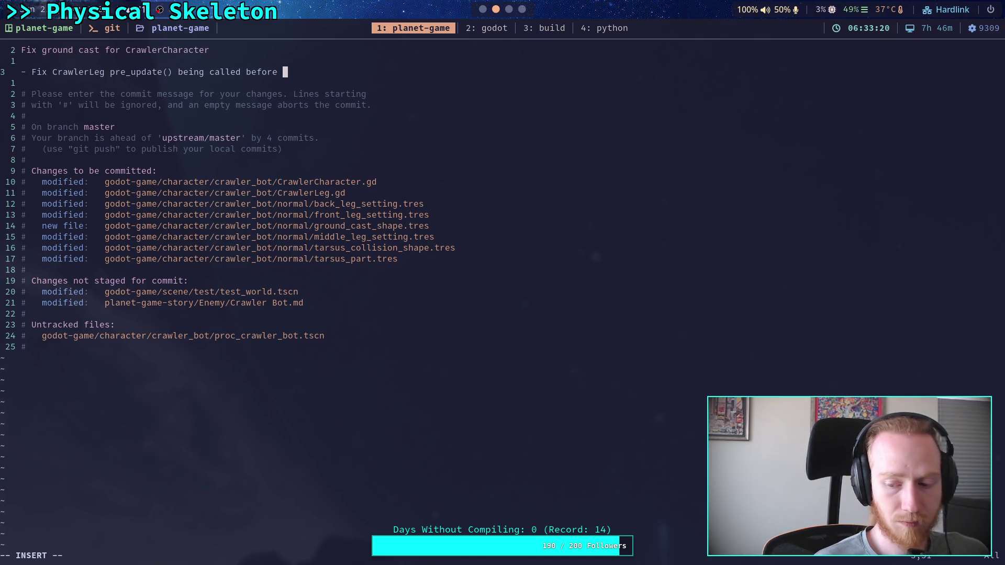
pyautogui.write('skeleton')
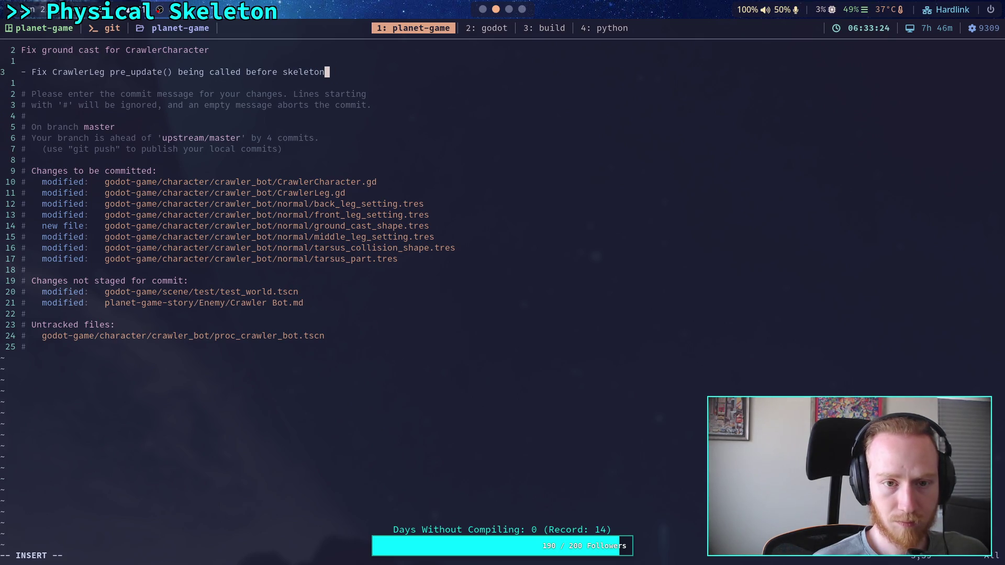
pyautogui.press('Return')
pyautogui.write('po')
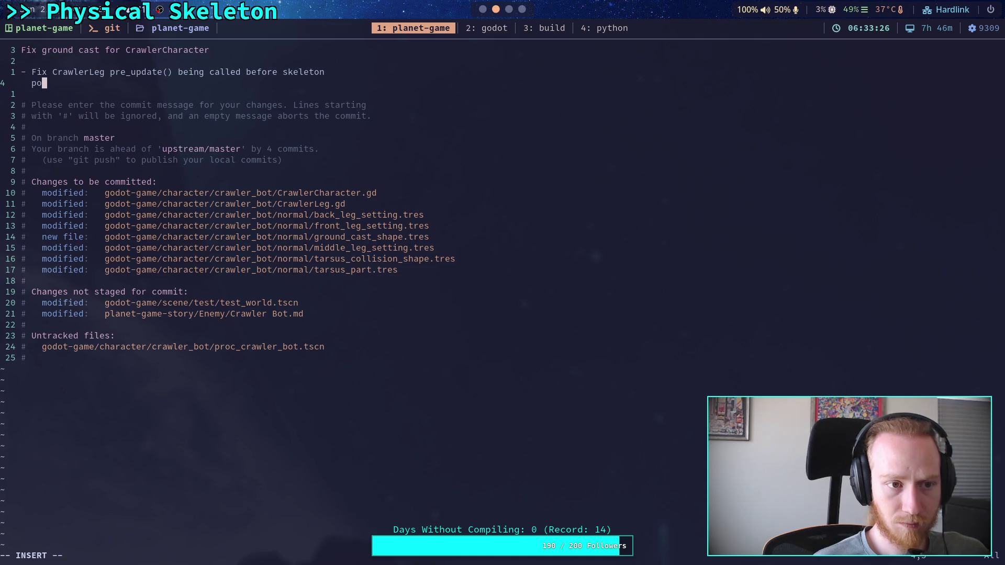
pyautogui.write('se is set by the')
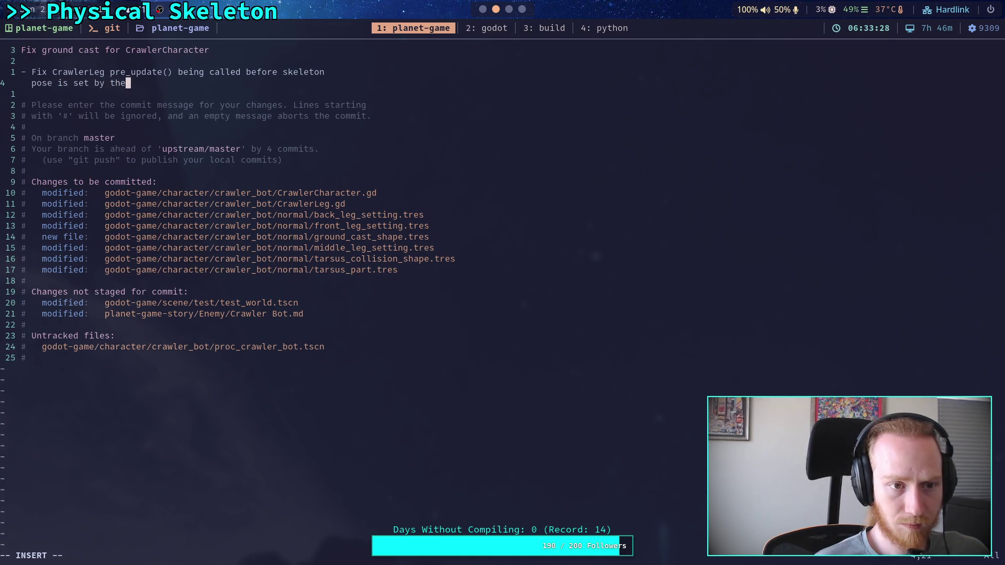
pyautogui.write(' phys')
pyautogui.press('BackSpace')
pyautogui.press('BackSpace')
pyautogui.press('BackSpace')
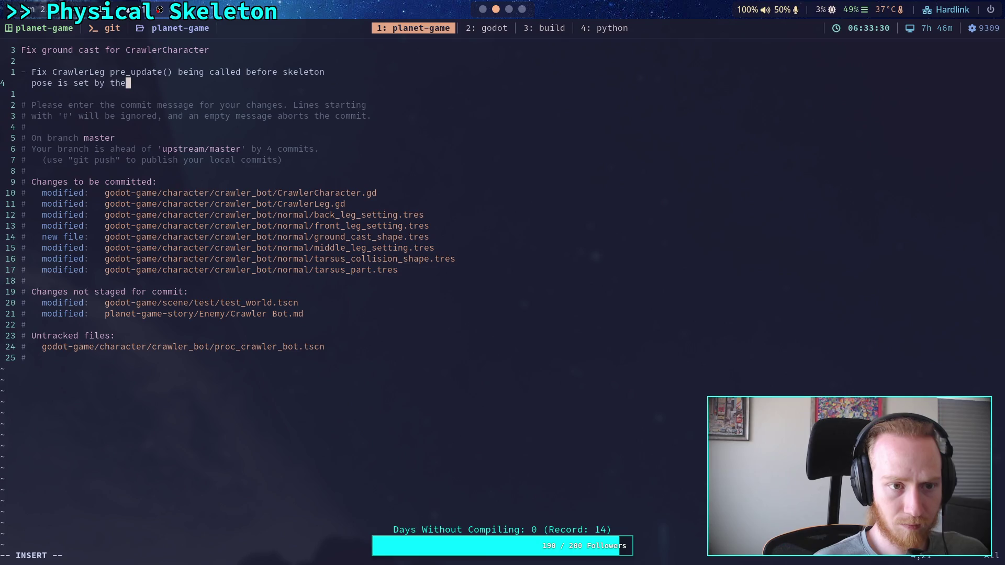
pyautogui.write('PhysicalS')
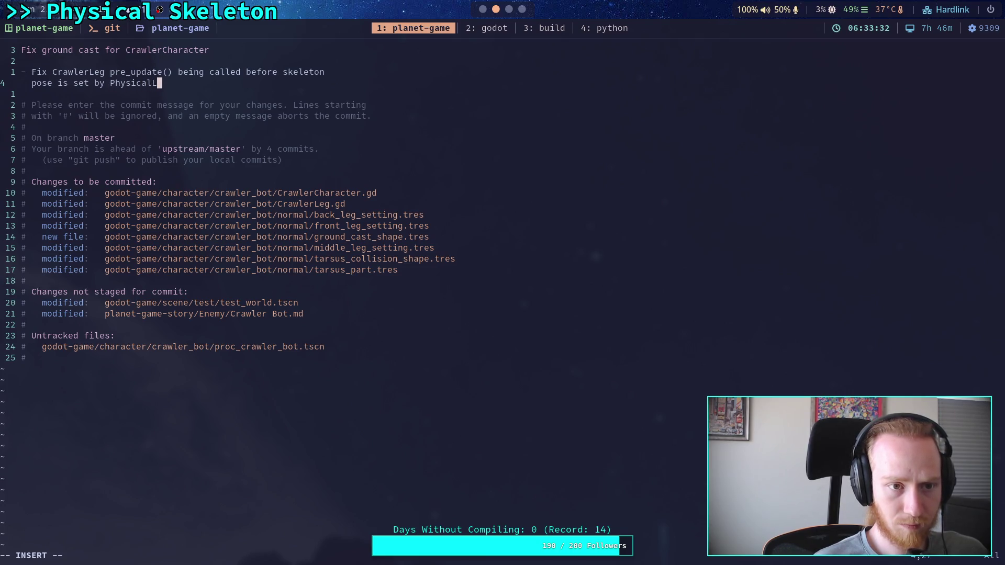
pyautogui.write('keleton')
# - Reword the bullet to 'before pose is set by PhysicalSkeleton', removing 'skeleton' and duplicated words
pyautogui.press('Up')
pyautogui.click(239, 71)
pyautogui.click(285, 72)
pyautogui.press('Delete')
pyautogui.press('Delete')
pyautogui.press('Delete')
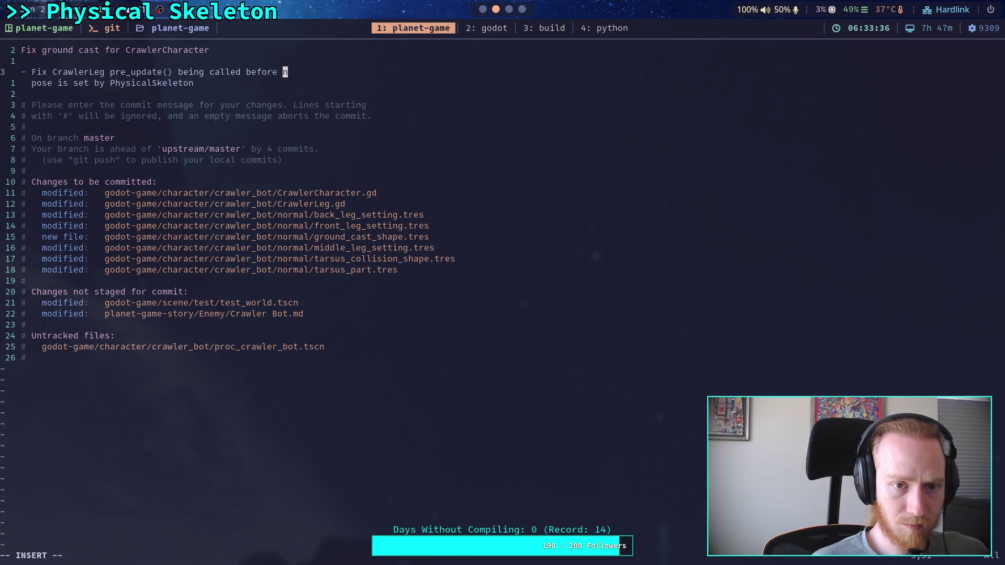
pyautogui.write('pose is')
pyautogui.click(197, 82)
pyautogui.click(73, 83)
pyautogui.press('BackSpace')
pyautogui.hotkey('ctrl', 'w')
pyautogui.hotkey('ctrl', 'w')
# - Leave insert mode and open a new '- ' bullet below the first one
pyautogui.press('Escape')
pyautogui.press('k')
pyautogui.press('$')
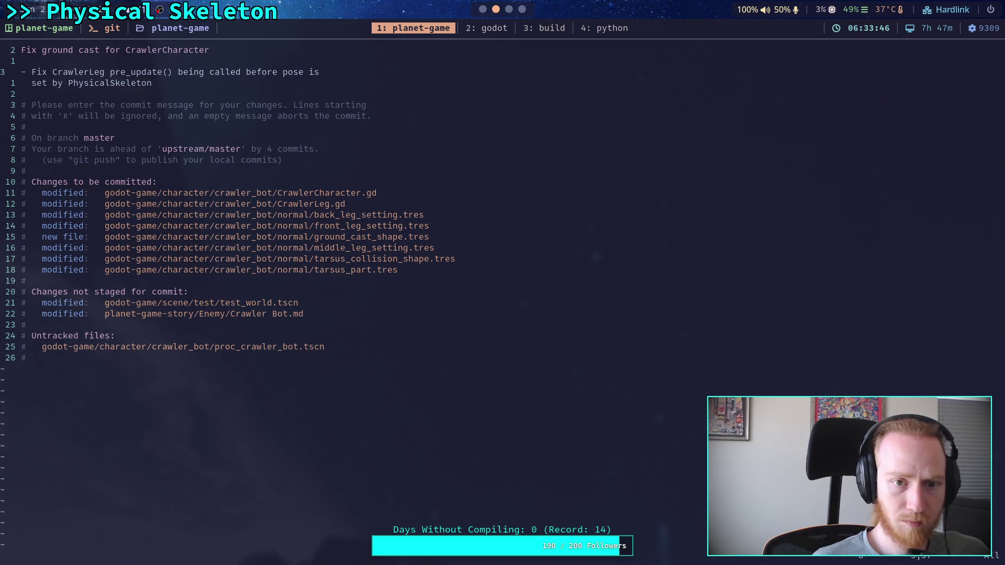
pyautogui.press('j')
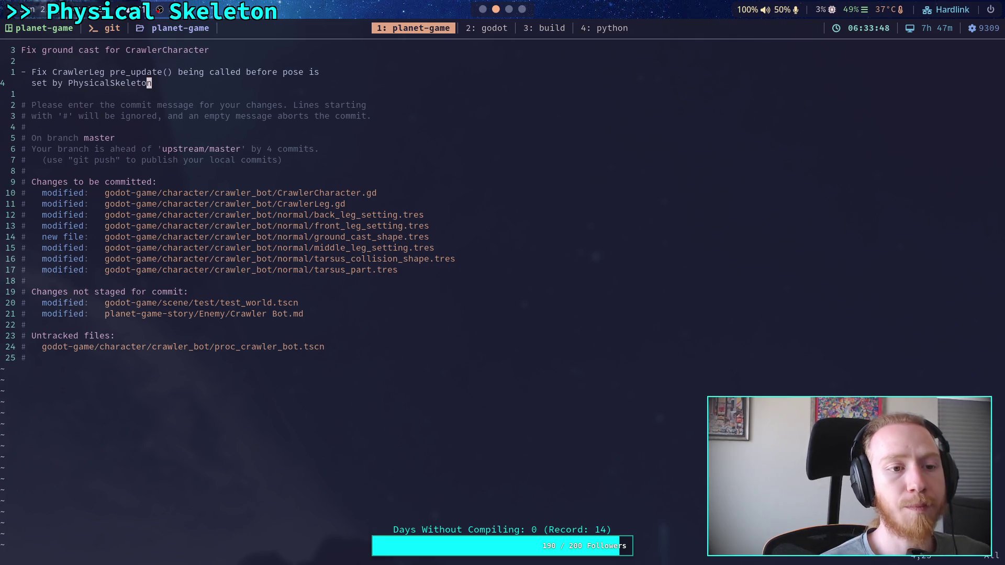
pyautogui.write('o-')
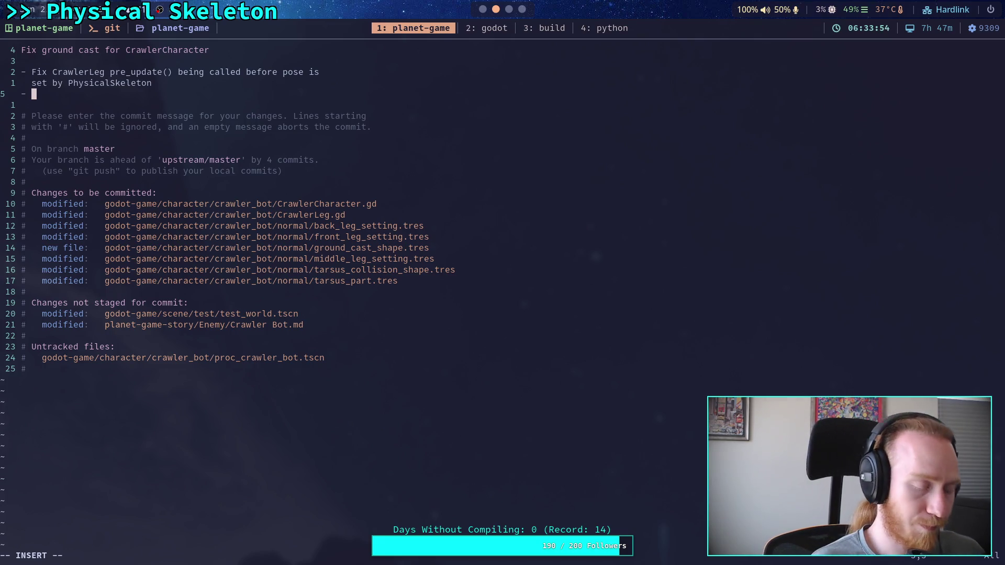
# - Add the tarsus collider and ground-cast start offset bullet, then begin a 'Fix calculation for ground cast' bullet
pyautogui.write('Adjust')
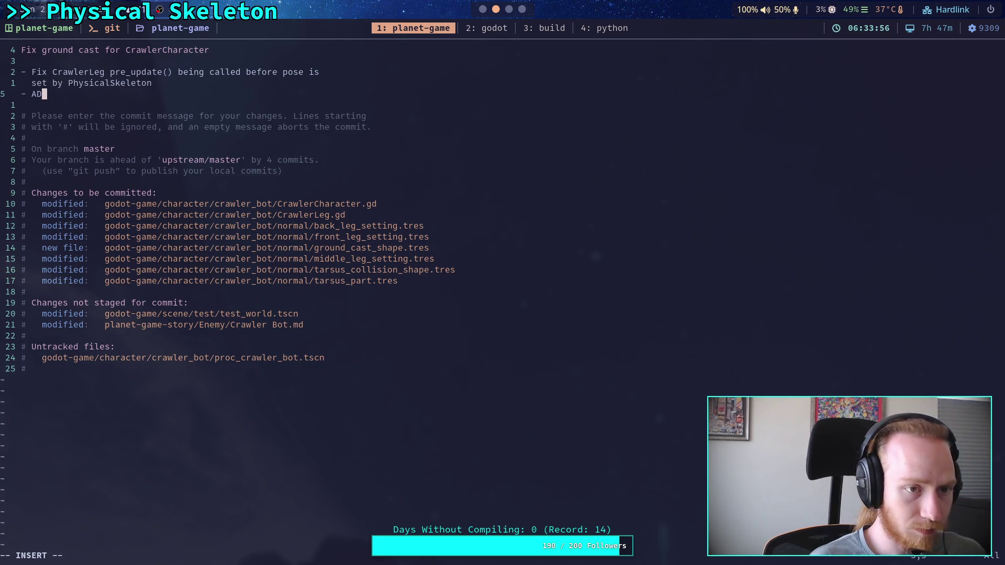
pyautogui.write(' t ')
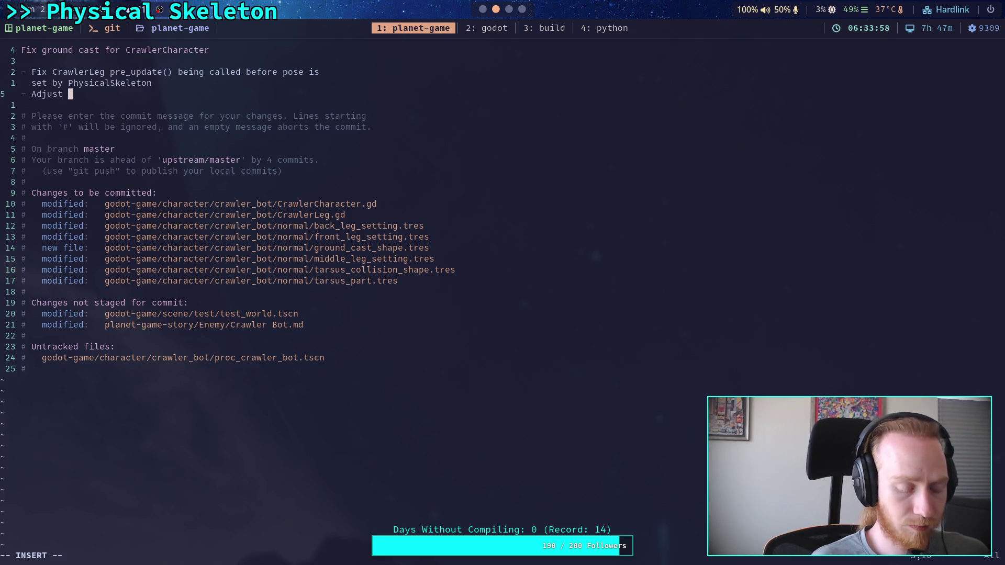
pyautogui.write('tarsus c')
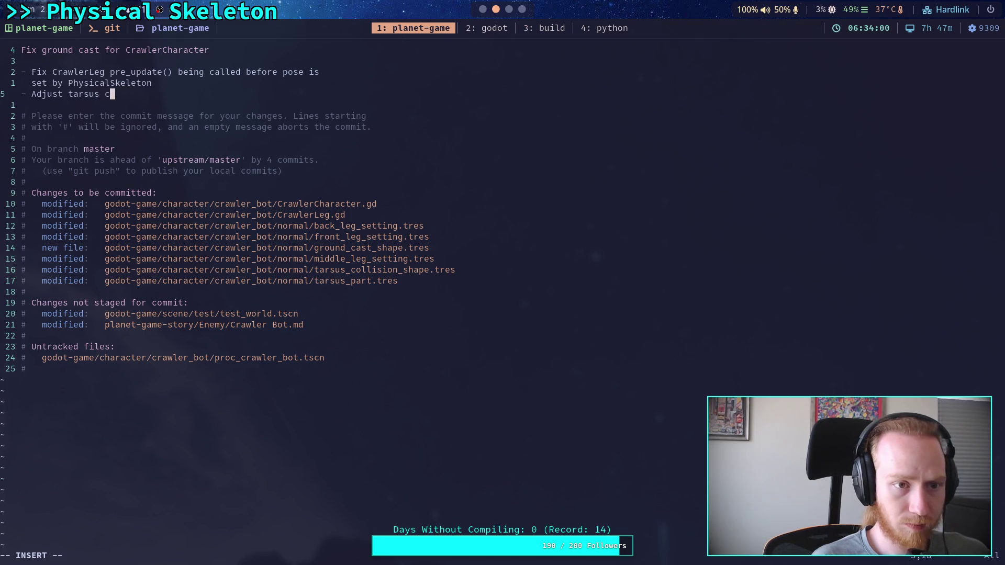
pyautogui.write('ollider and start offset ')
pyautogui.write('for ground ')
pyautogui.write('cast ')
pyautogui.write('  so it')
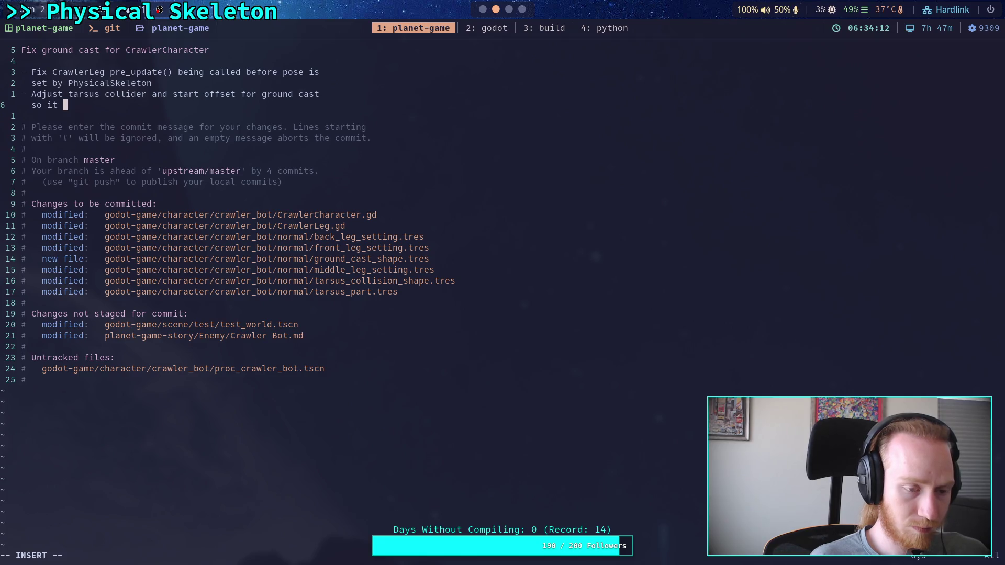
pyautogui.write(' sh')
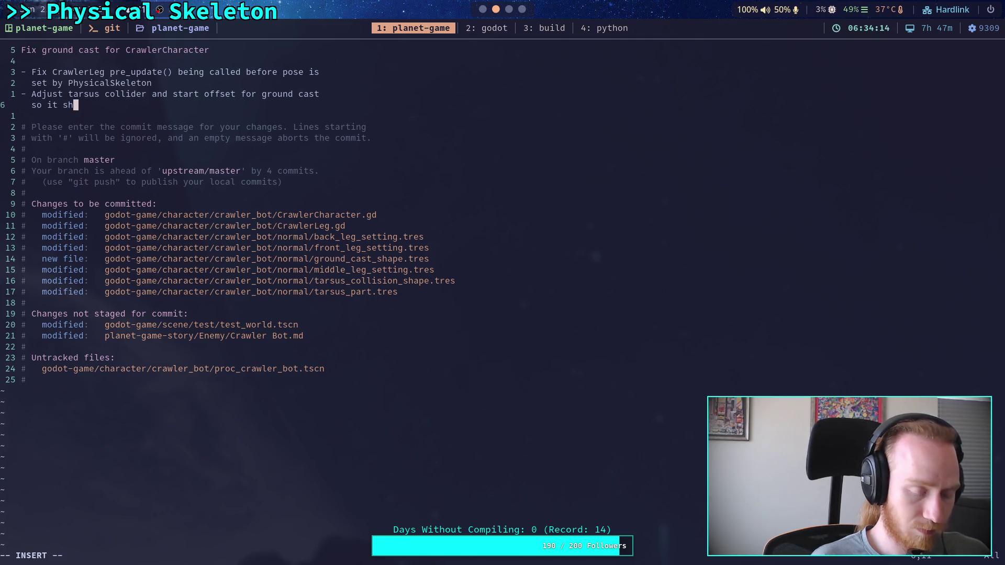
pyautogui.write("ouldn't pas")
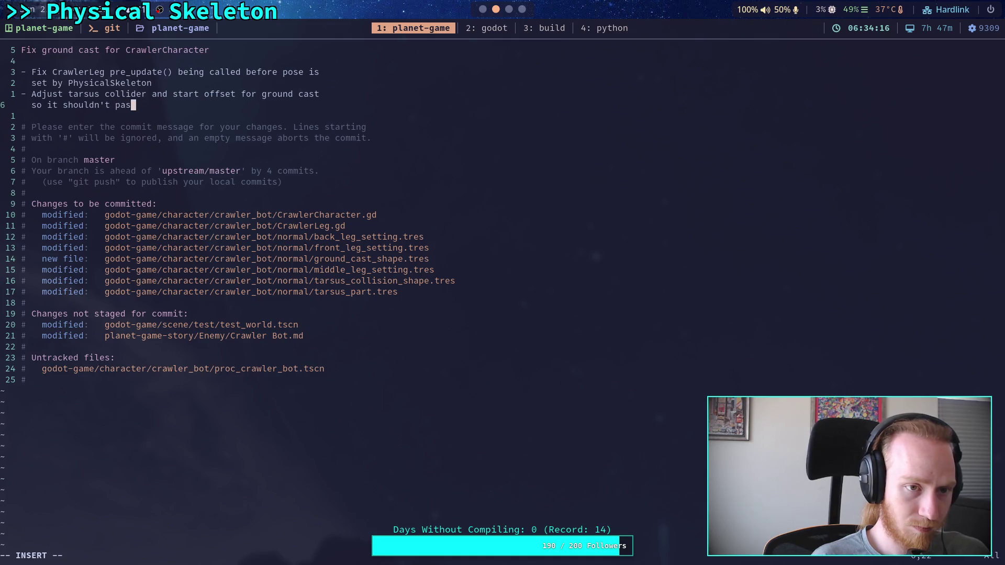
pyautogui.write('s through surfaces')
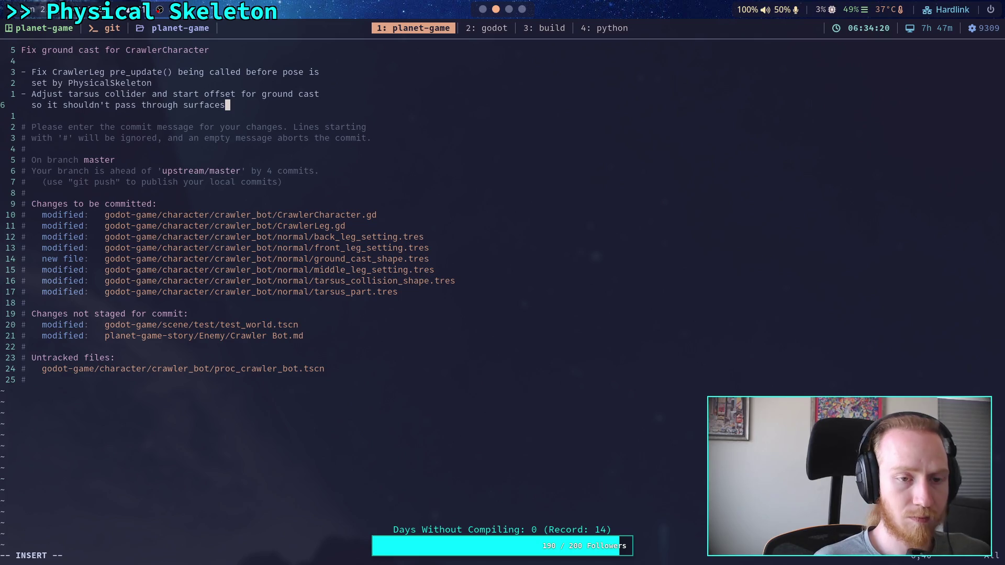
pyautogui.press('Return')
pyautogui.write('- ')
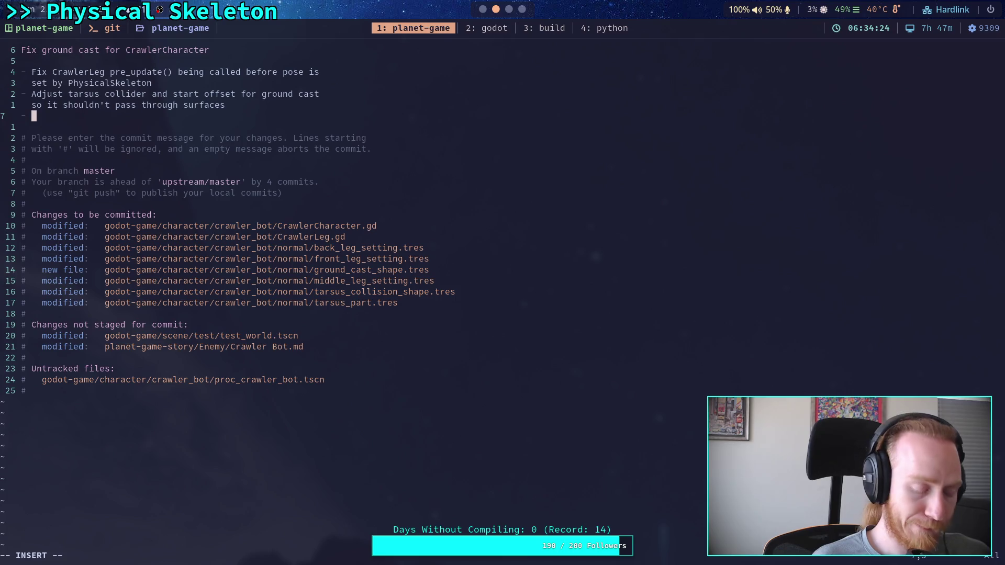
pyautogui.write('Fix calc')
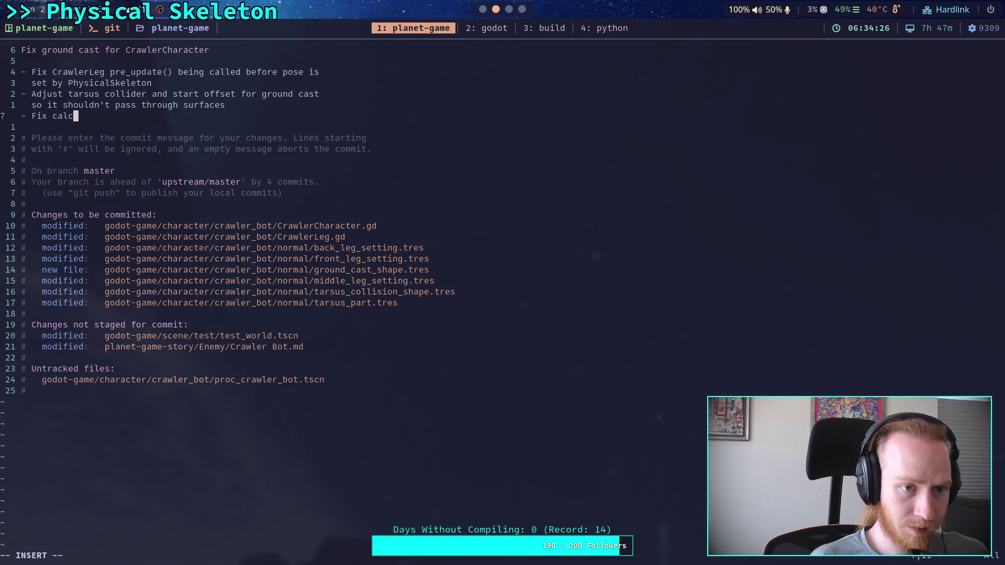
pyautogui.write('ulation for gro')
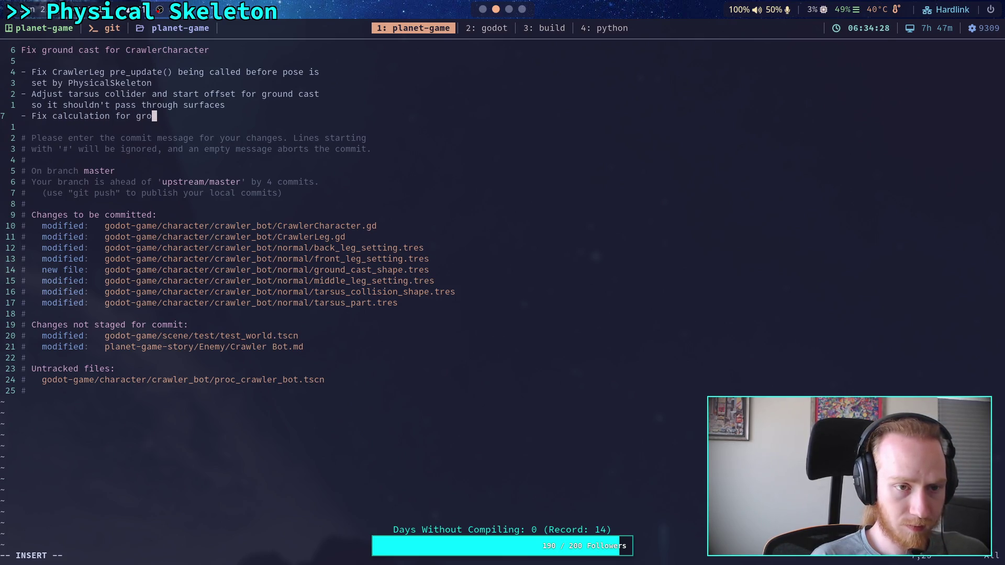
pyautogui.write('und cast positito')
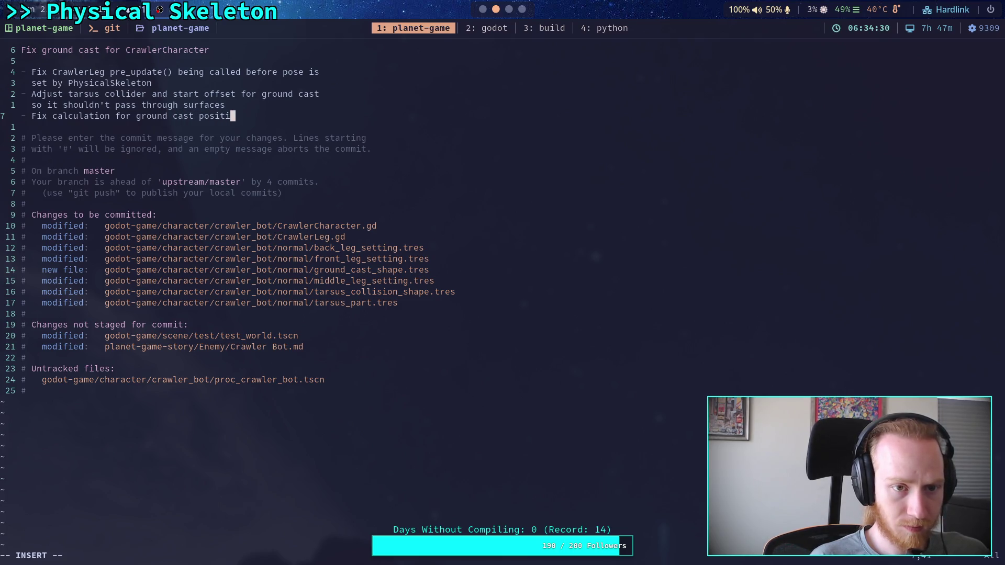
# - Finish the bullet as 'position, using top_level transform now that bone attachments are gone'
pyautogui.press('BackSpace')
pyautogui.press('BackSpace')
pyautogui.write('n')
pyautogui.press('BackSpace')
pyautogui.write('ion, must')
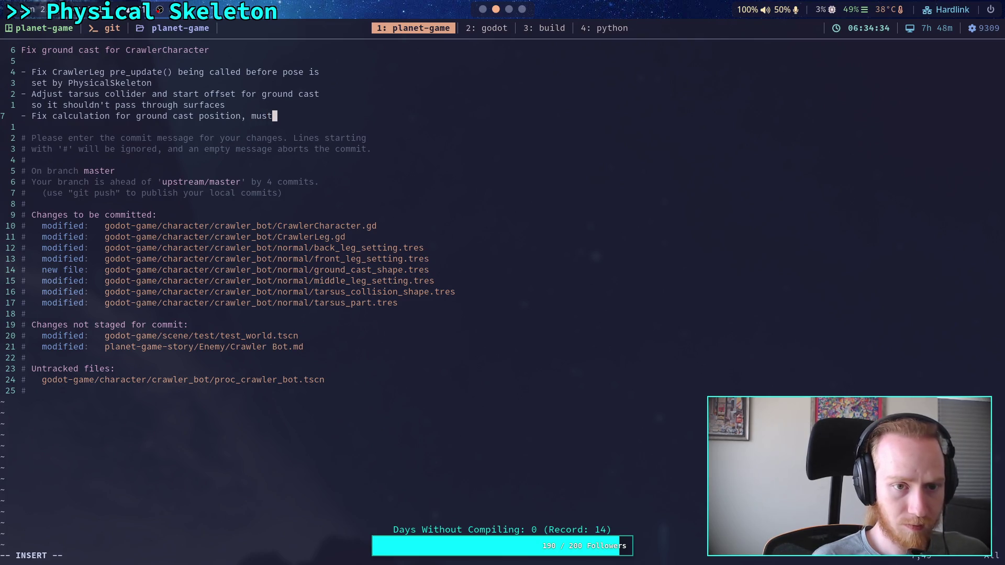
pyautogui.press('BackSpace')
pyautogui.press('BackSpace')
pyautogui.press('BackSpace')
pyautogui.write('using top-lexe')
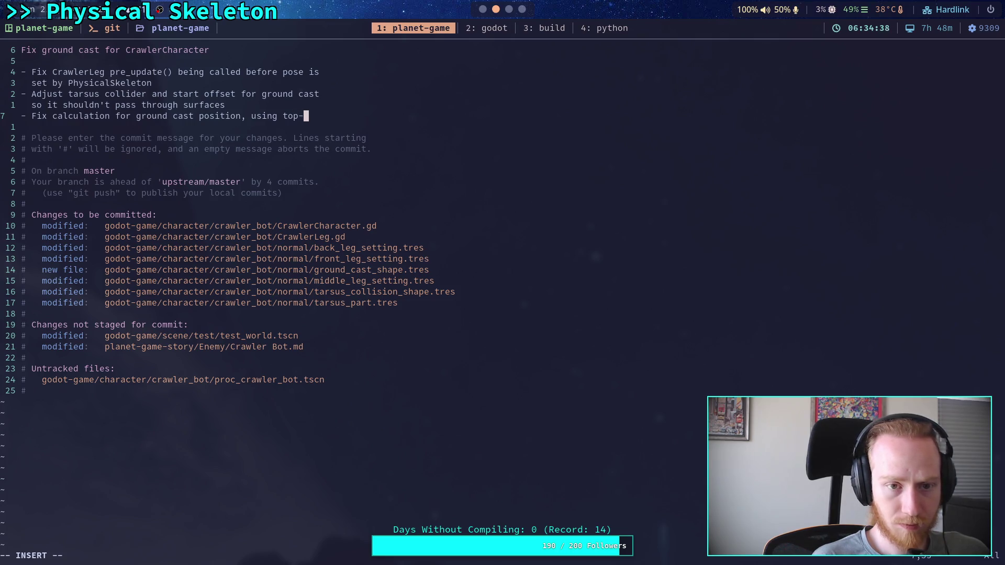
pyautogui.press('BackSpace')
pyautogui.press('BackSpace')
pyautogui.press('BackSpace')
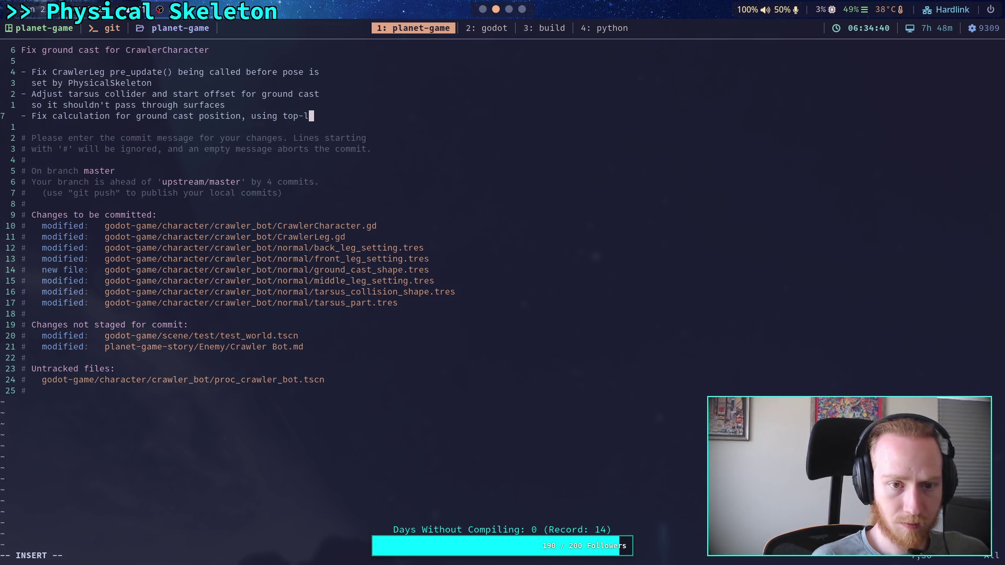
pyautogui.press('BackSpace')
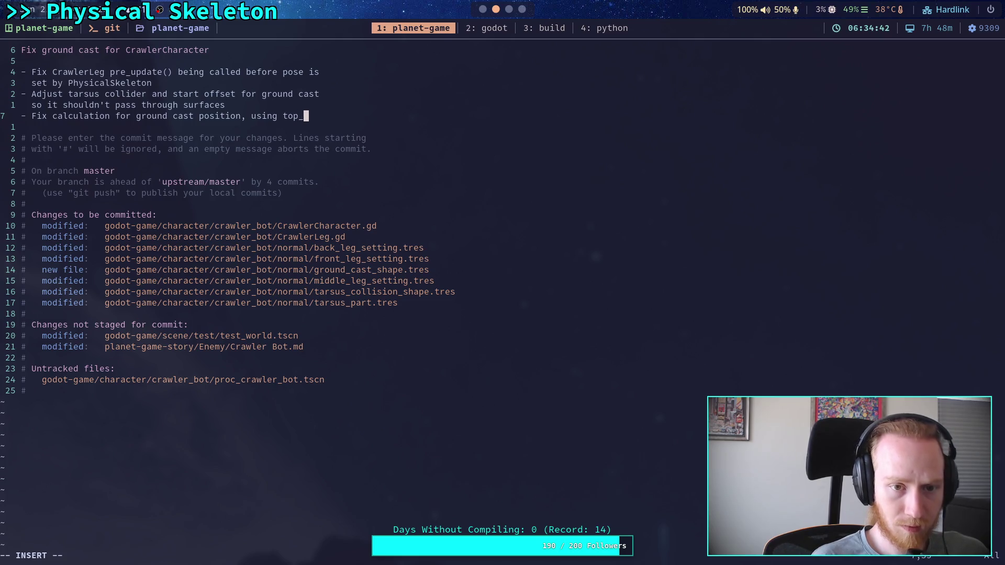
pyautogui.write('_lek')
pyautogui.press('BackSpace')
pyautogui.write('vel ')
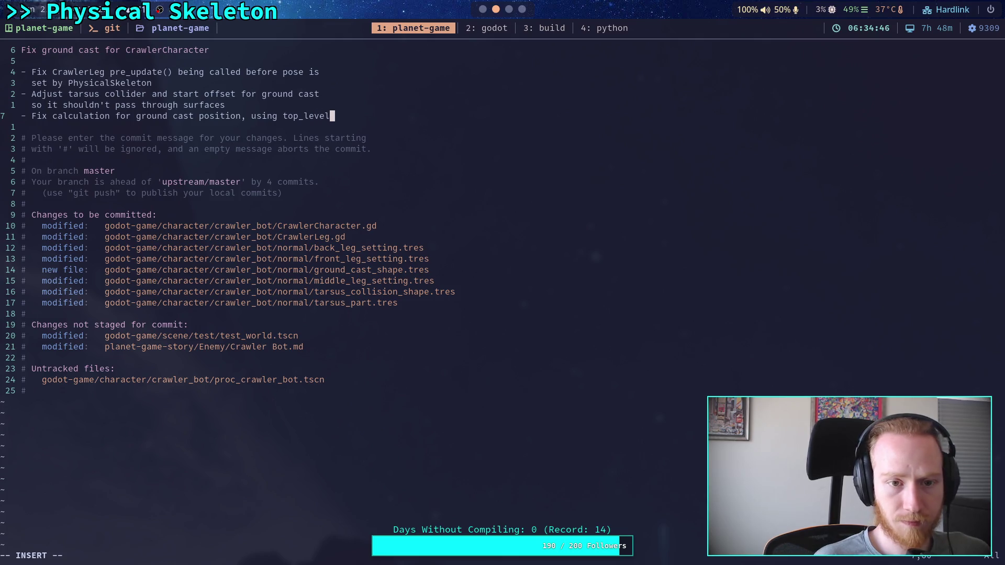
pyautogui.write('  transform')
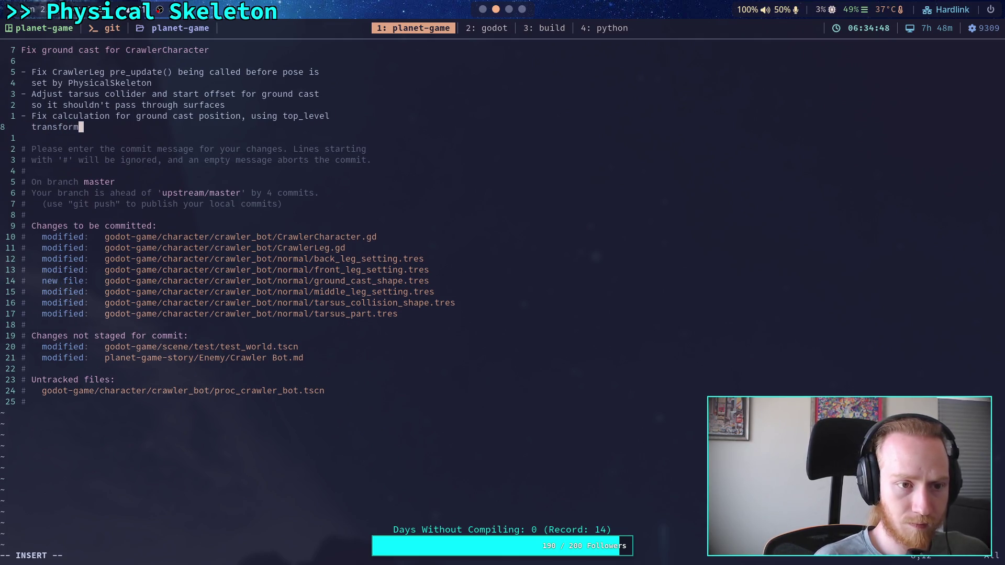
pyautogui.write(' now')
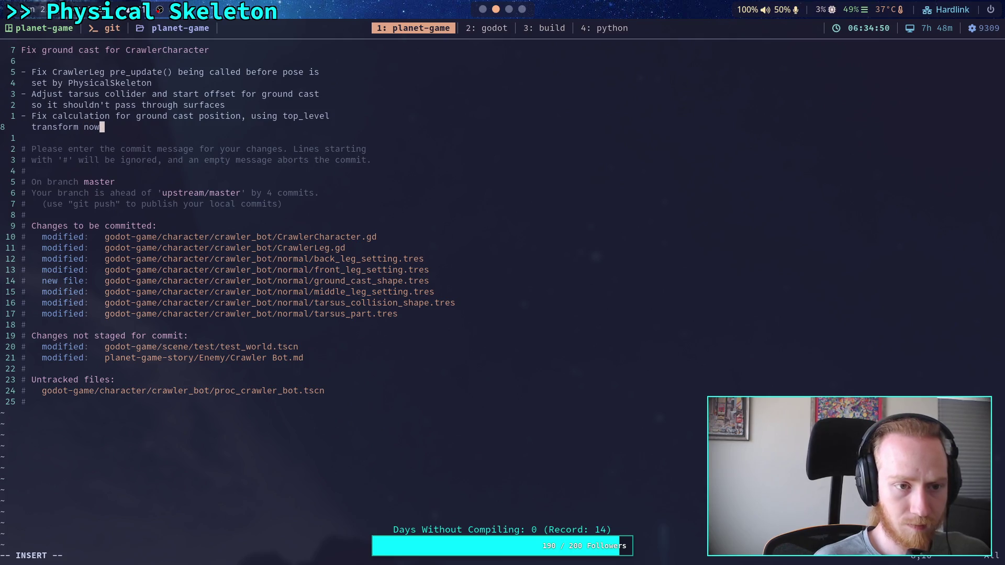
pyautogui.write(' that ')
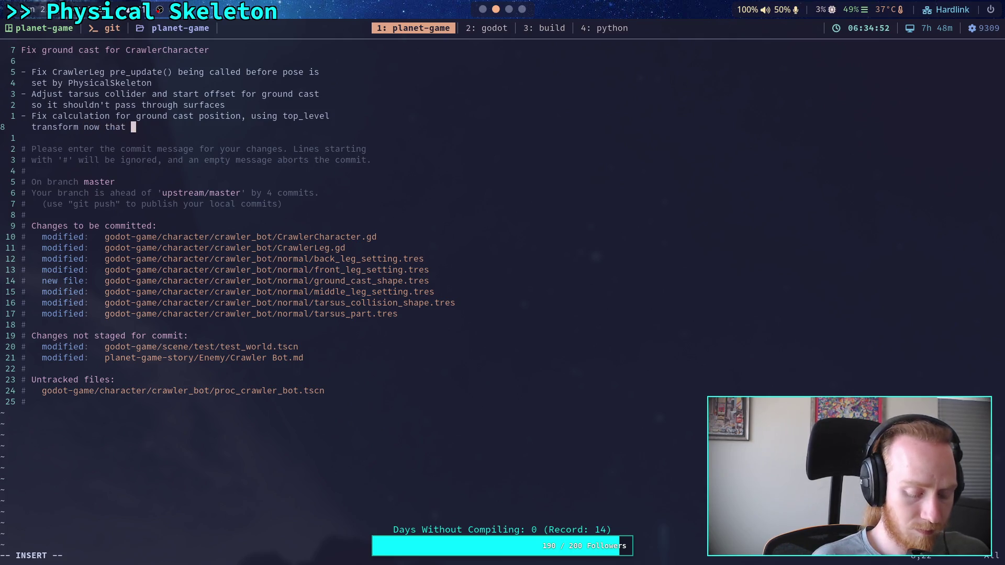
pyautogui.write('bone attach')
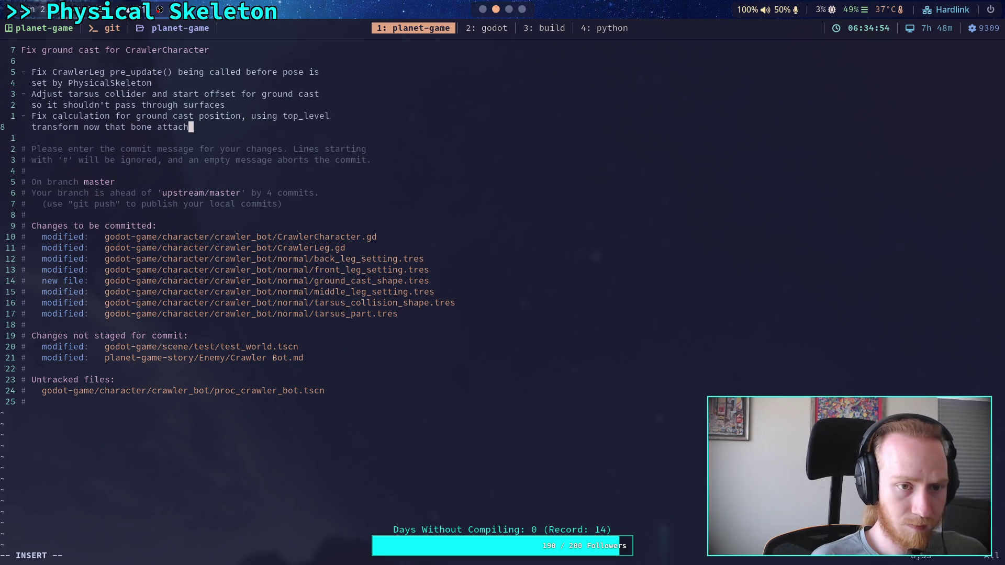
pyautogui.write('ments are gone')
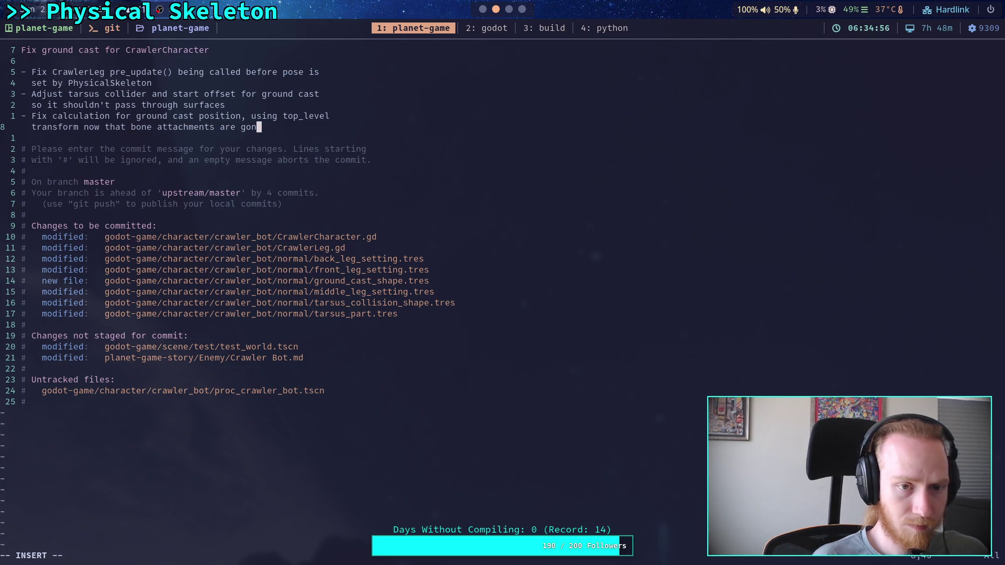
pyautogui.press('Escape')
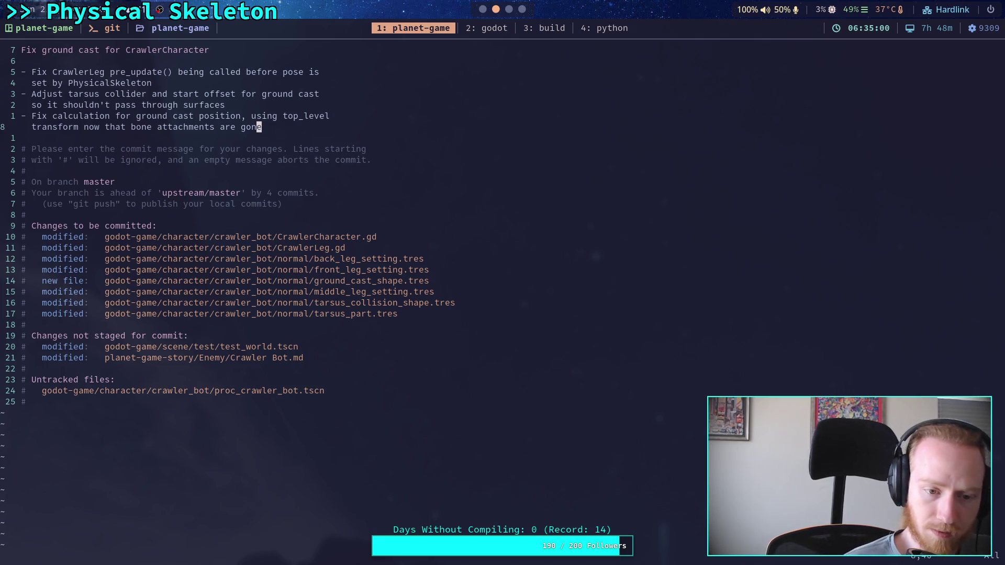
# - Save the commit with :wq and page through git diff HEAD~1 into the CrawlerLeg.gd changes
pyautogui.write(':wq')
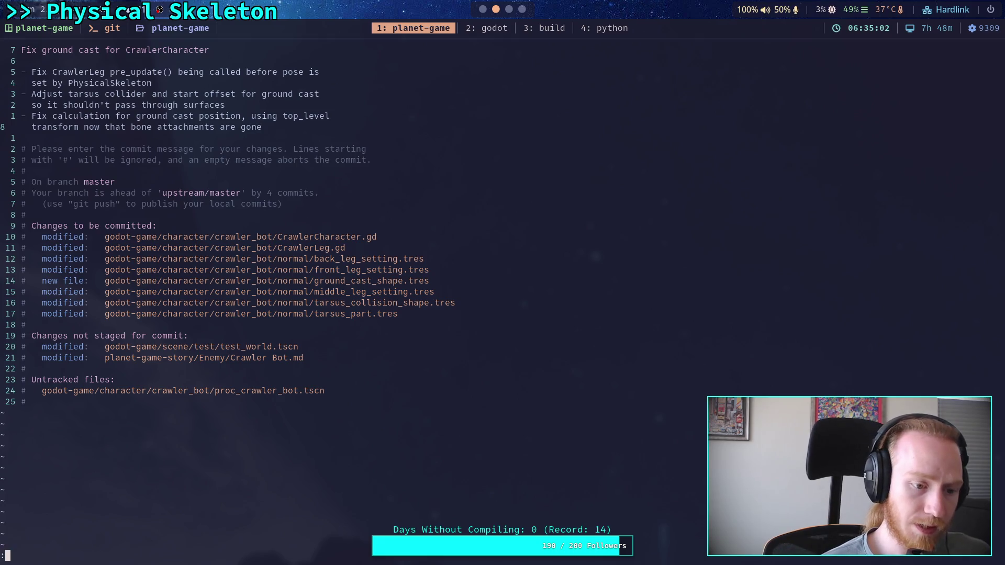
pyautogui.press('Return')
pyautogui.write('git diff -')
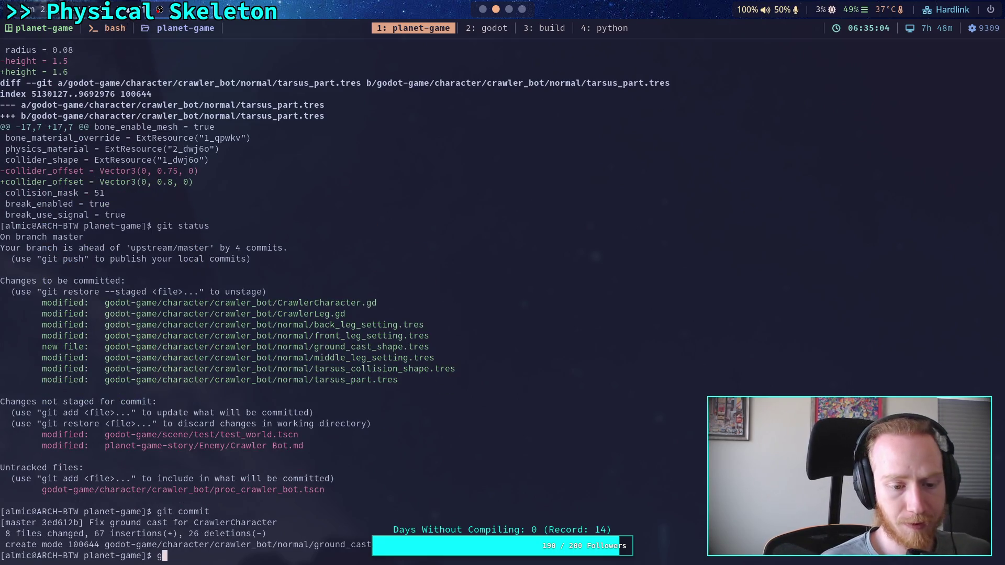
pyautogui.press('BackSpace')
pyautogui.write('HEAD~1')
pyautogui.press('Return')
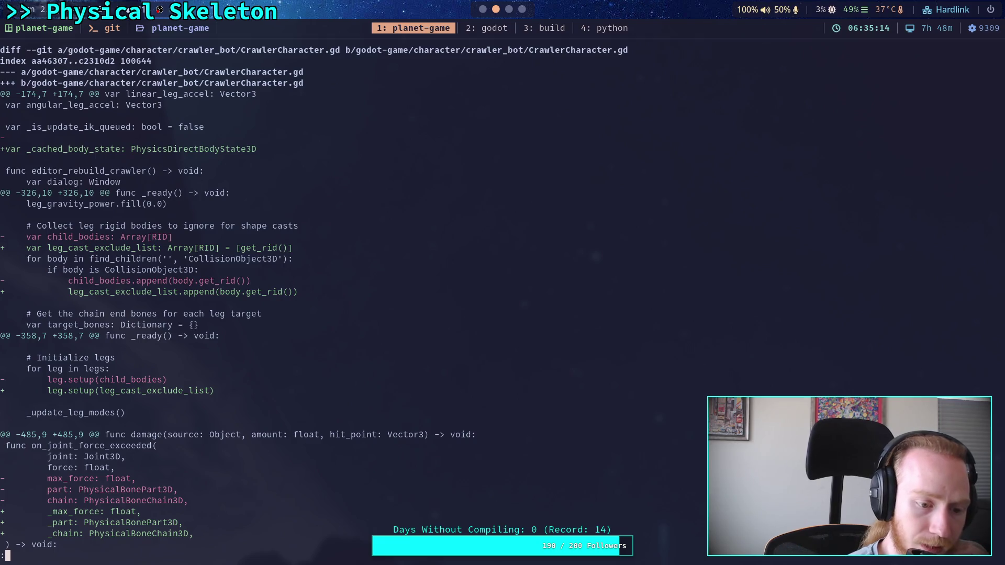
pyautogui.press('space')
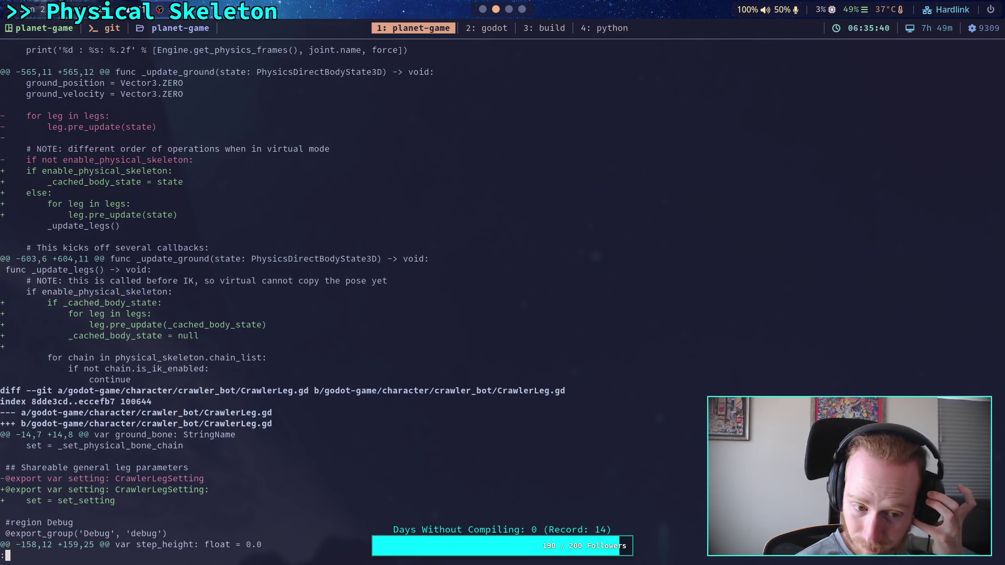
pyautogui.press('space')
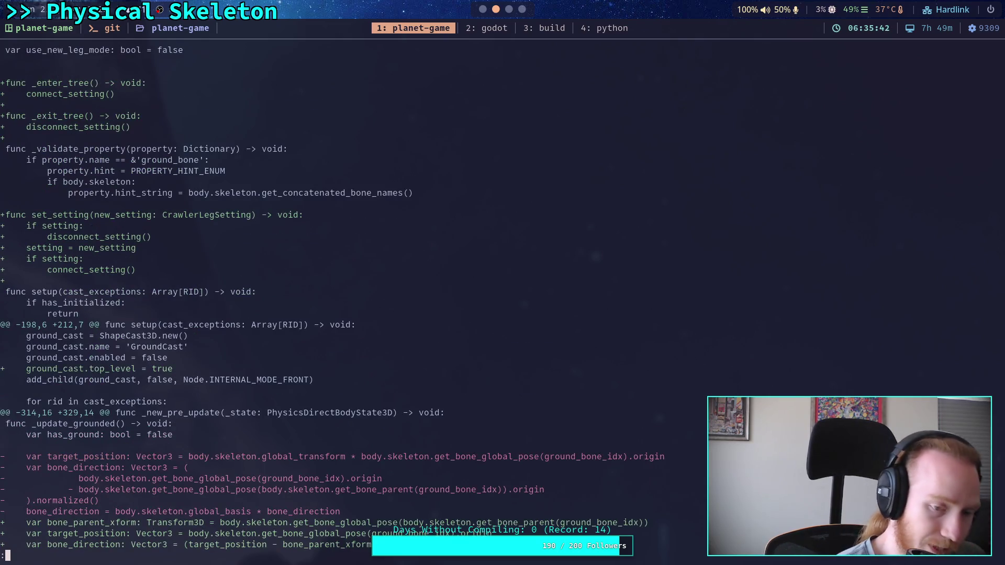
pyautogui.press('q')
# - Rerun git diff HEAD~1 and page through the ground-cast, leg setting and Crawler Bot.md changes
pyautogui.press('Up')
pyautogui.press('Return')
pyautogui.press('space')
pyautogui.press('space')
pyautogui.press('space')
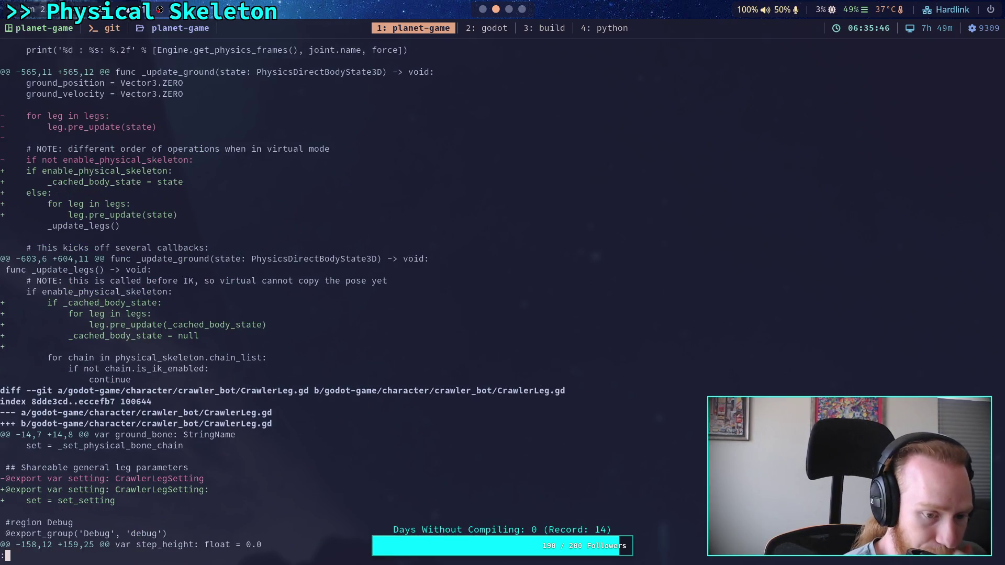
pyautogui.press('space')
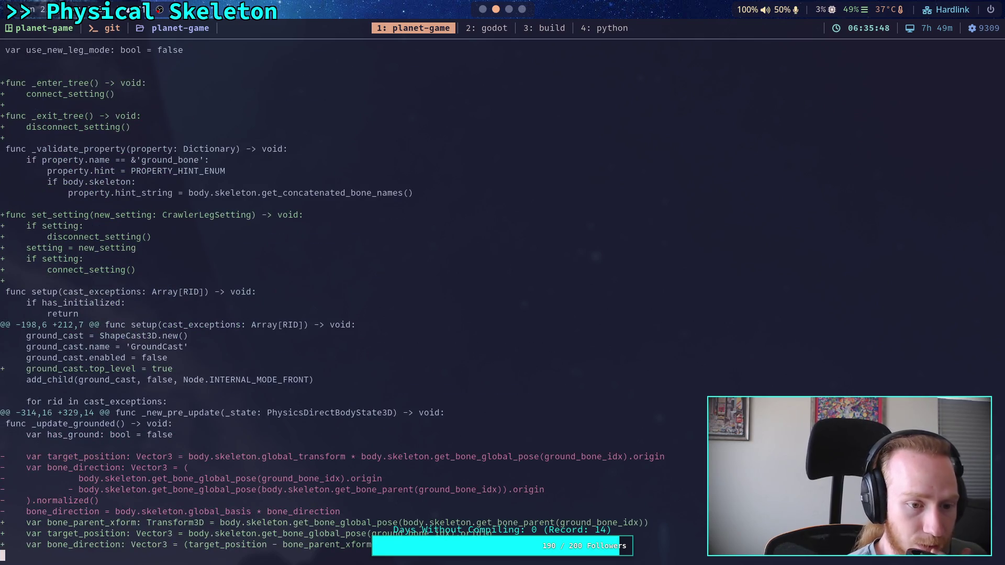
pyautogui.press('space')
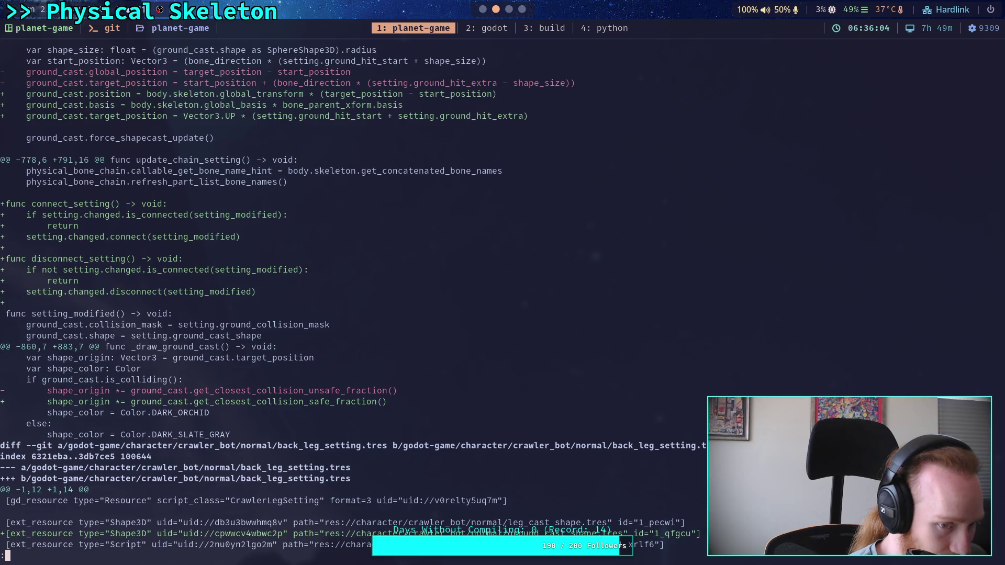
pyautogui.press('space')
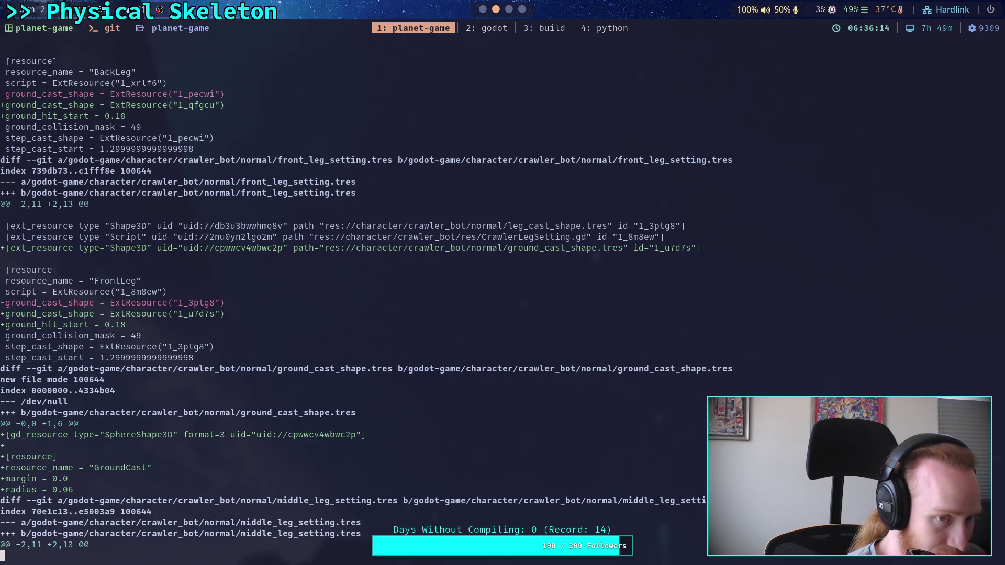
pyautogui.press('space')
pyautogui.press('space')
# - Check git status for uncommitted files, then start git commit --amend
pyautogui.write('qgit status')
pyautogui.press('Return')
pyautogui.write('git commit --amend')
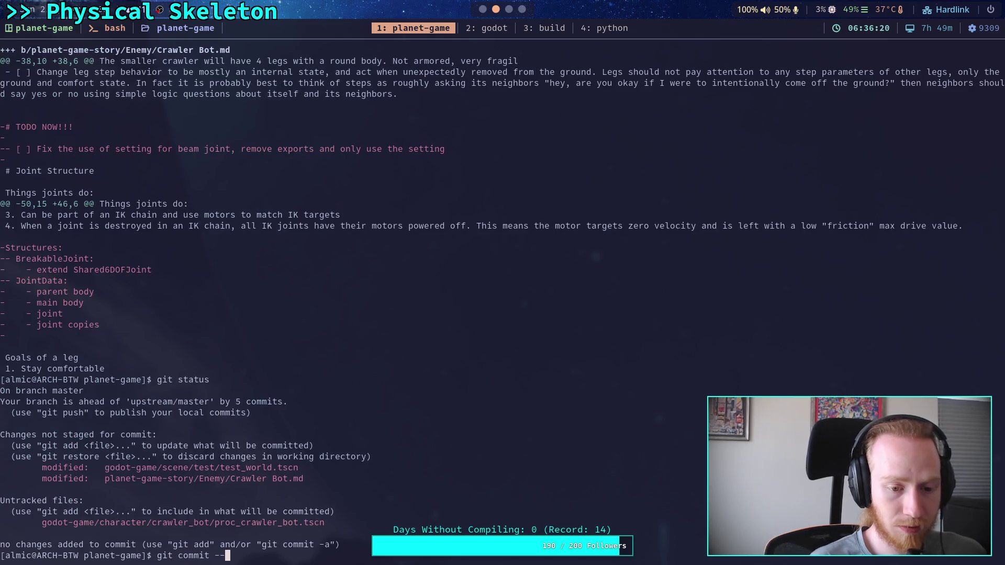
pyautogui.press('Return')
# - Add the bullet 'Changes to leg settings are now listened for to update ground cast and step cast at runtime'
pyautogui.press('j')
pyautogui.press('j')
pyautogui.press('j')
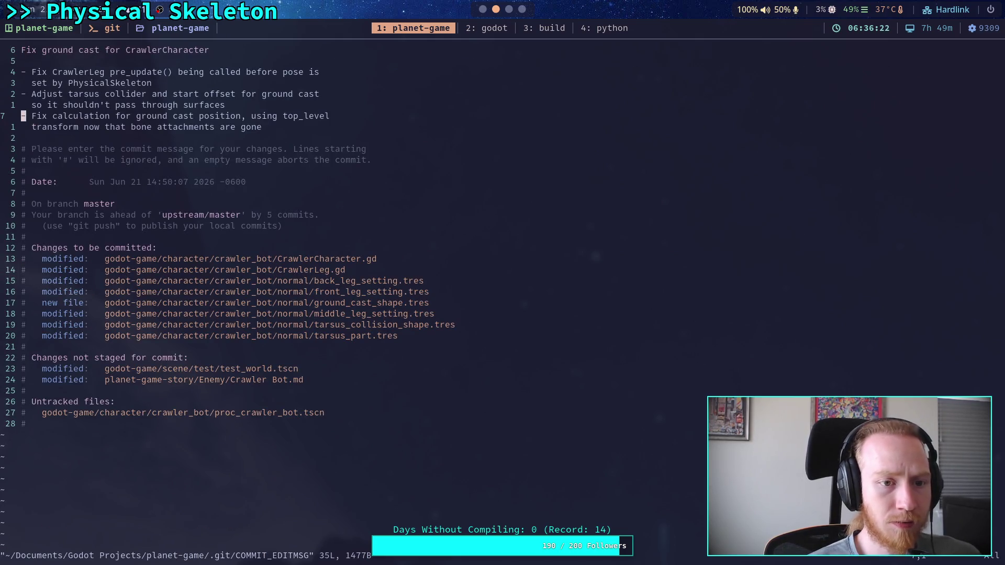
pyautogui.write('o- ')
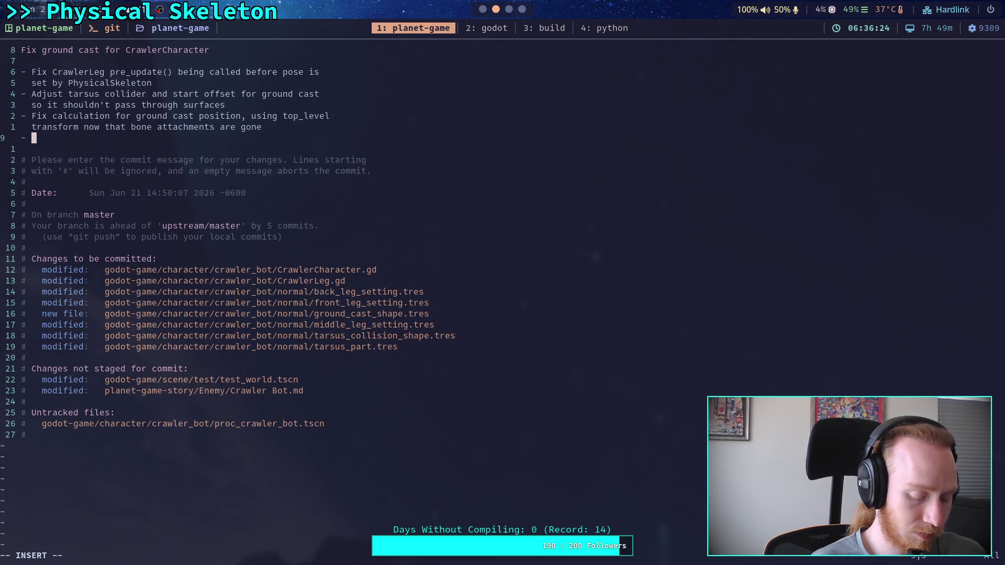
pyautogui.write('Changes')
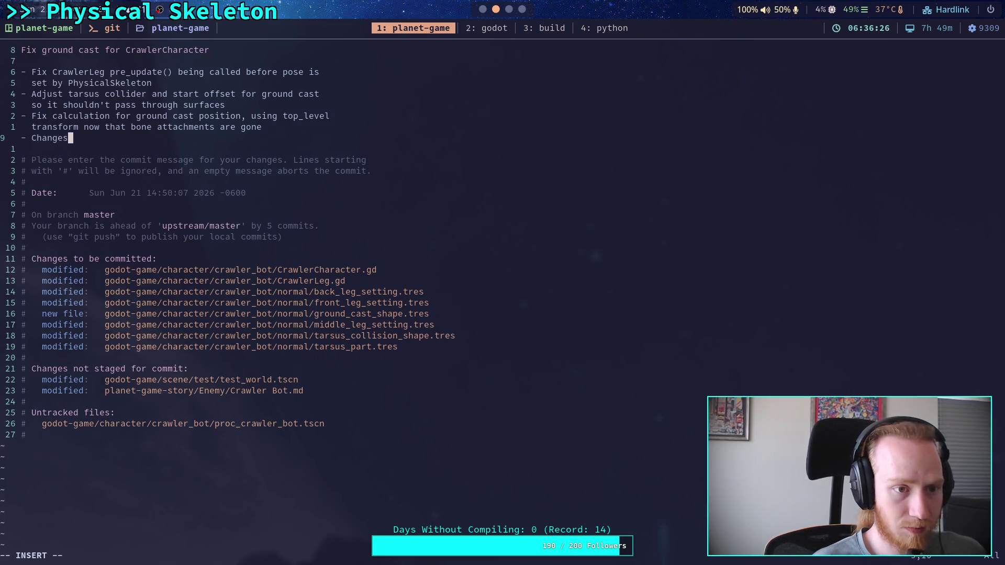
pyautogui.write(' to leg set')
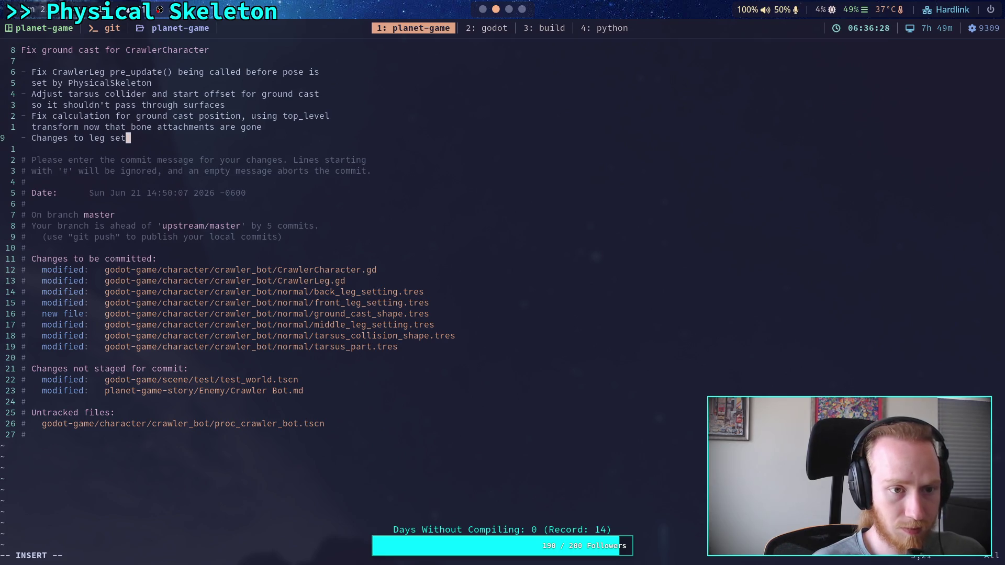
pyautogui.write('tings are now li')
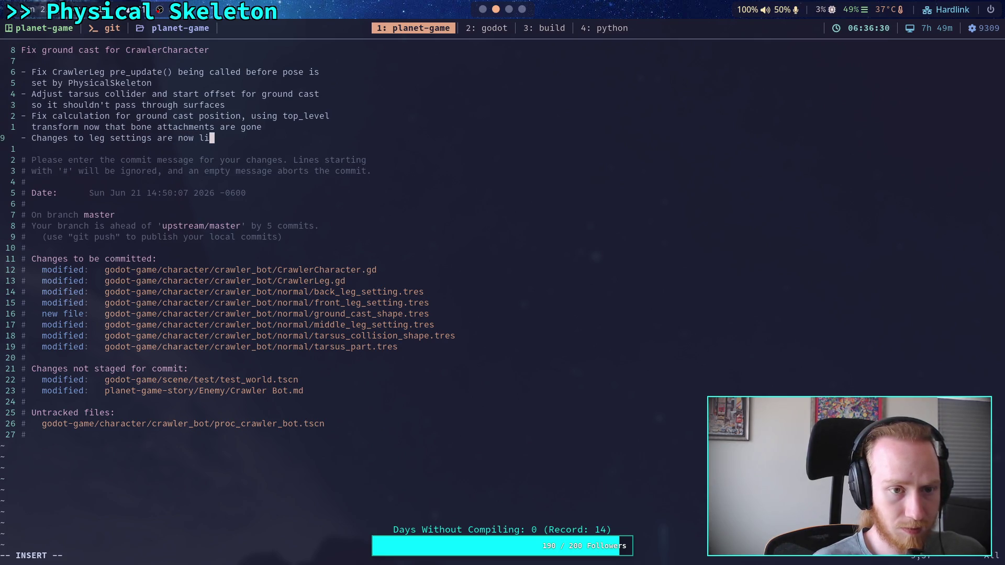
pyautogui.write('stened for ')
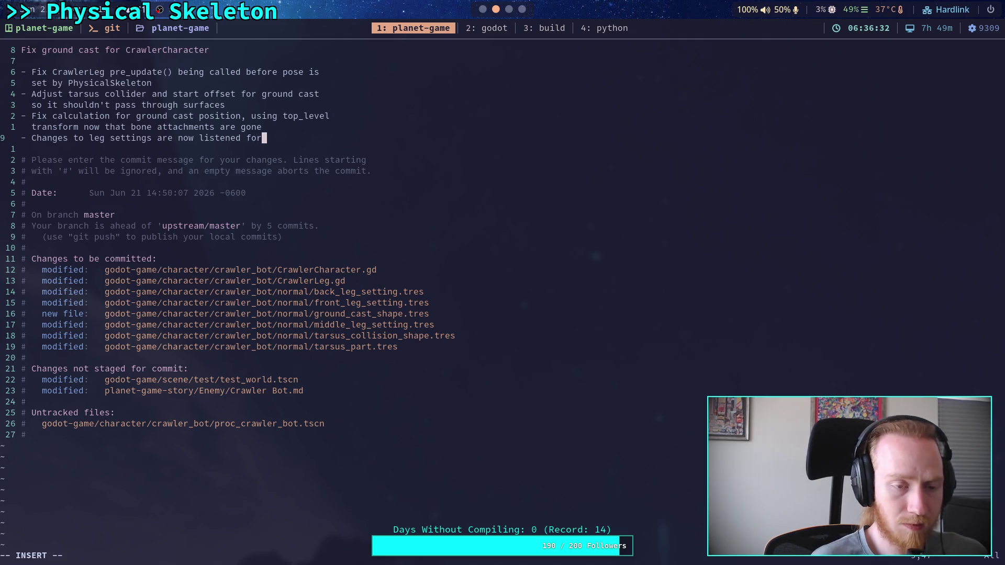
pyautogui.write('to update')
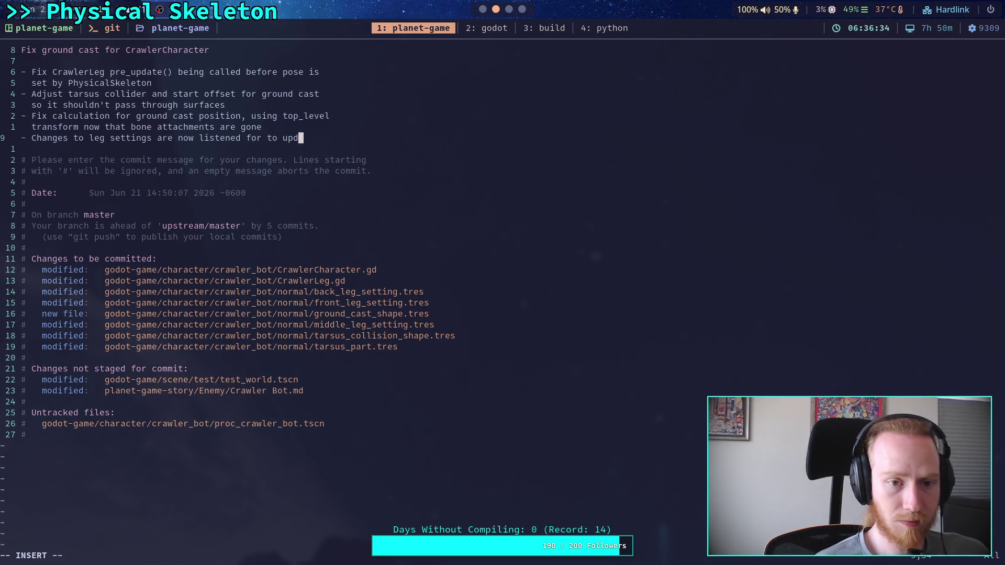
pyautogui.press('Return')
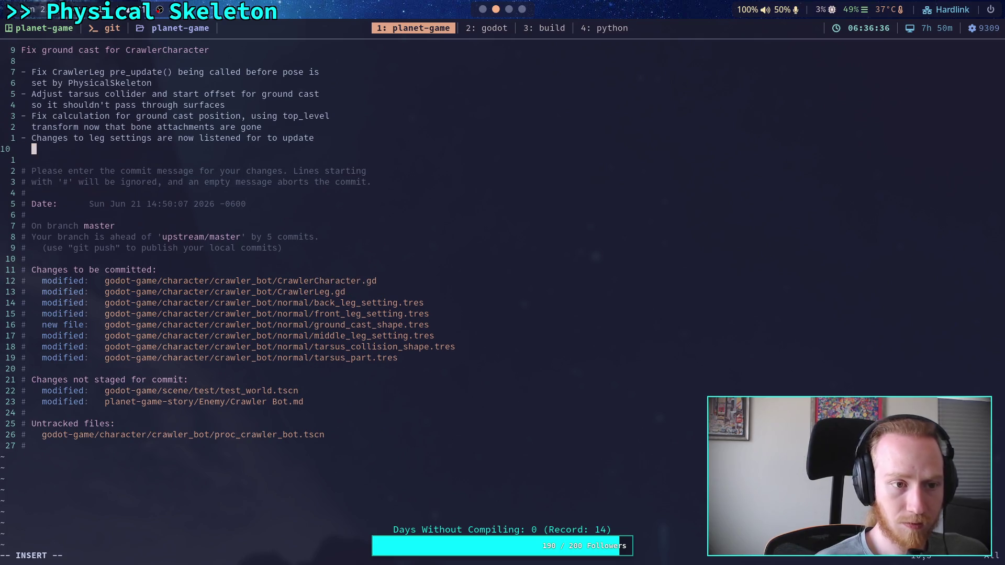
pyautogui.write('g')
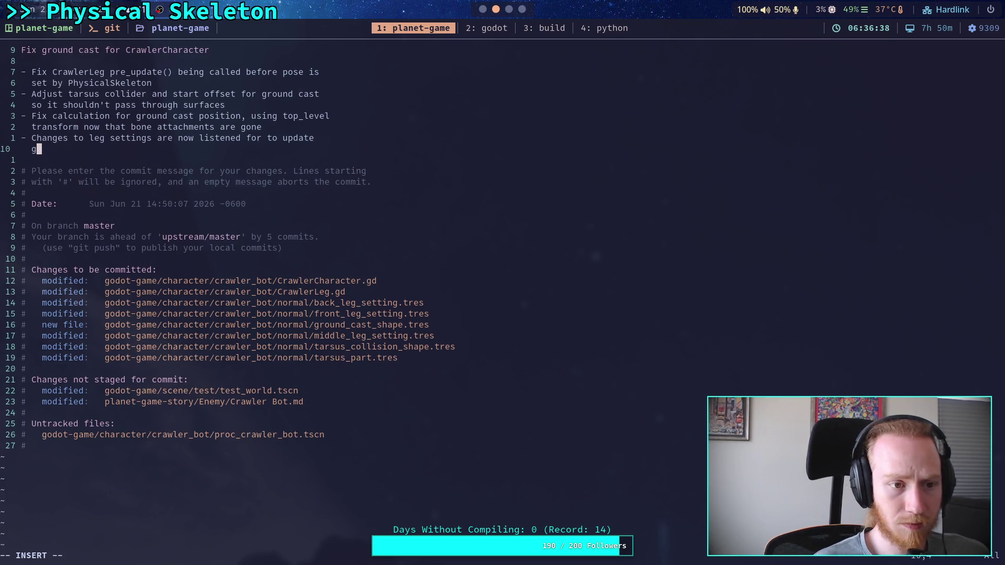
pyautogui.write('round and step cast')
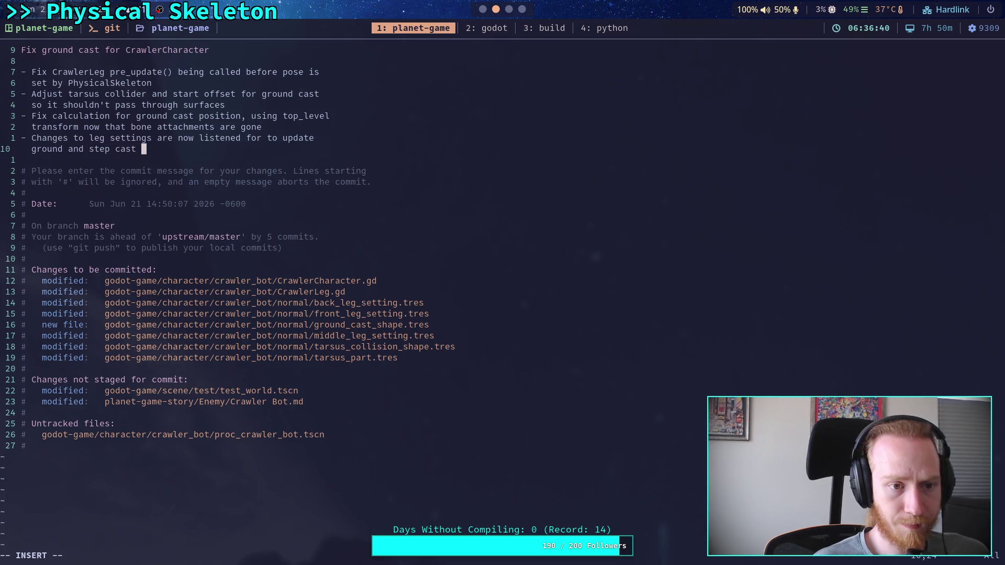
pyautogui.hotkey('ctrl', 'Left')
pyautogui.hotkey('ctrl', 'Left')
pyautogui.hotkey('ctrl', 'Left')
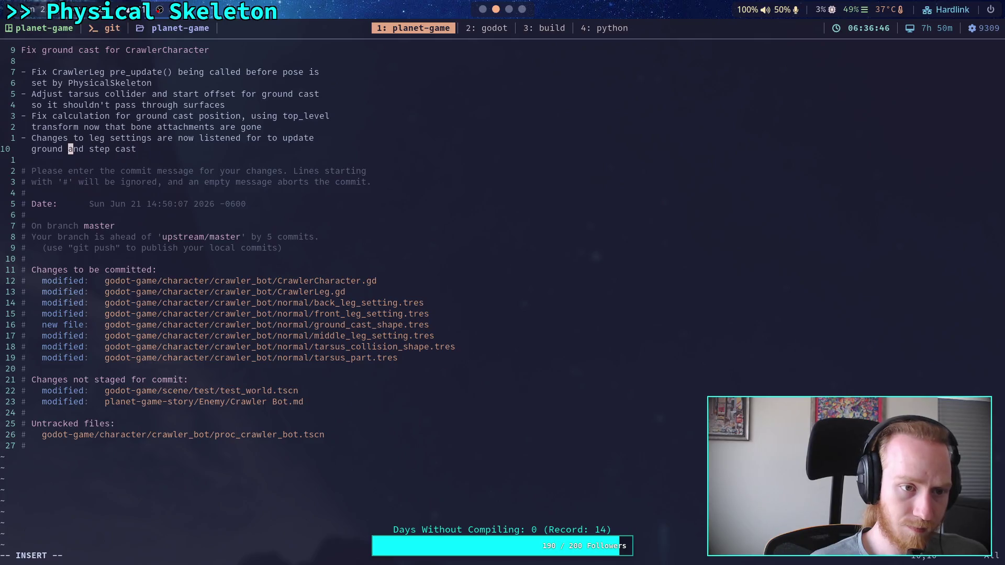
pyautogui.write('cast')
pyautogui.press('Right')
pyautogui.press('Right')
pyautogui.press('Right')
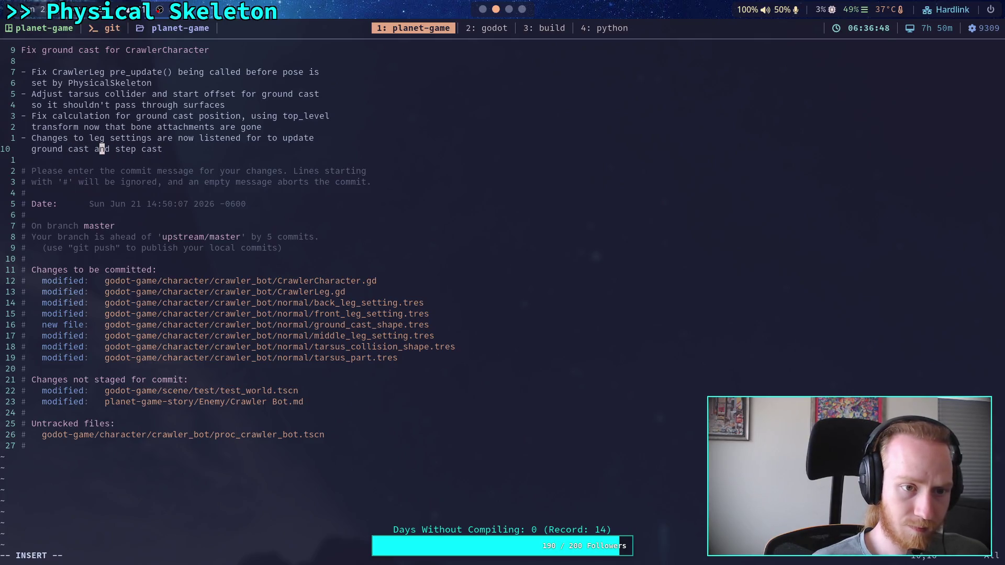
pyautogui.press('Right')
pyautogui.press('Right')
pyautogui.press('Right')
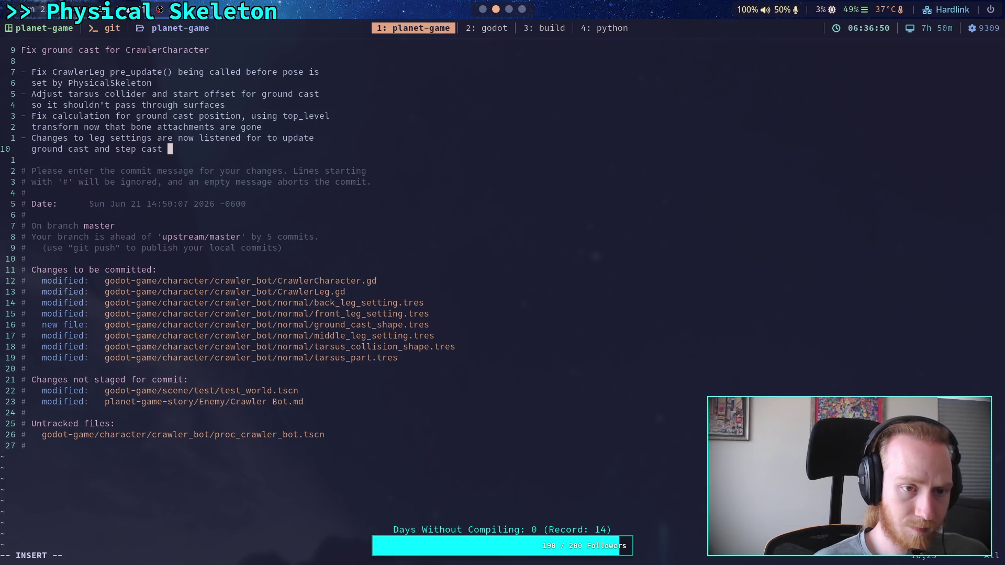
pyautogui.write('at runtime')
# - Add the bullet 'Add main body as exclusion for ground cast and step cast' and save with :wq
pyautogui.press('Return')
pyautogui.press('Up')
pyautogui.press('Return')
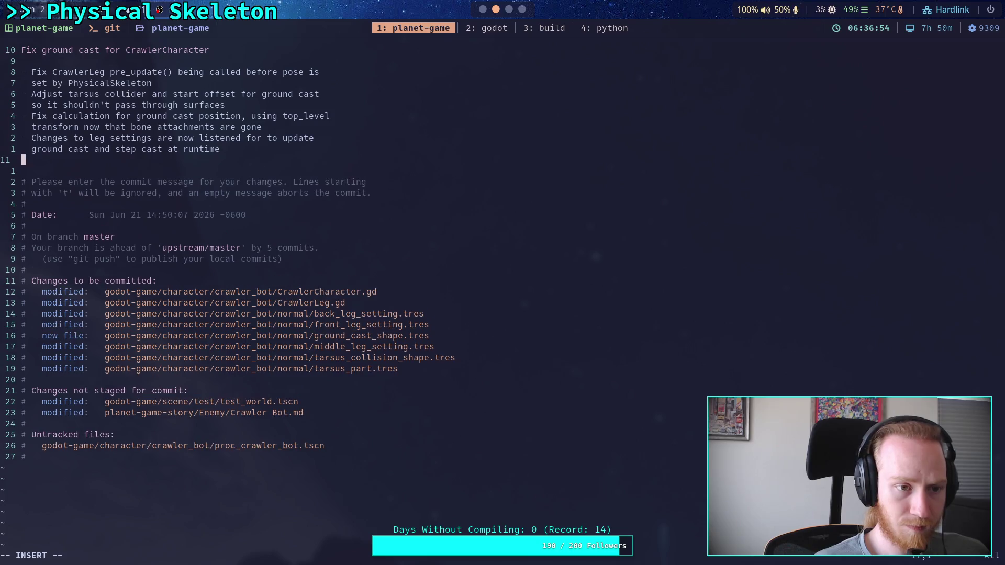
pyautogui.write('- ')
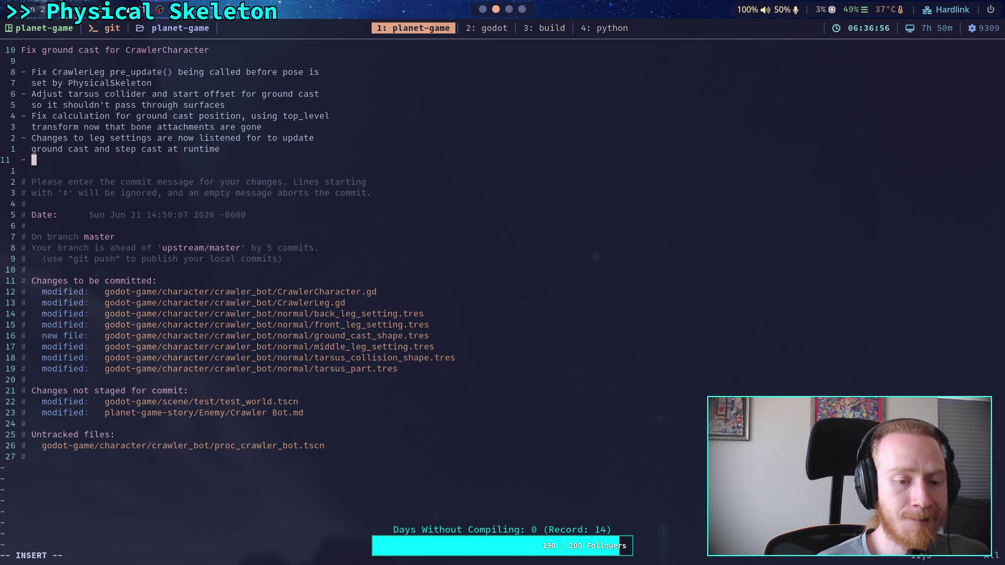
pyautogui.write('Add ')
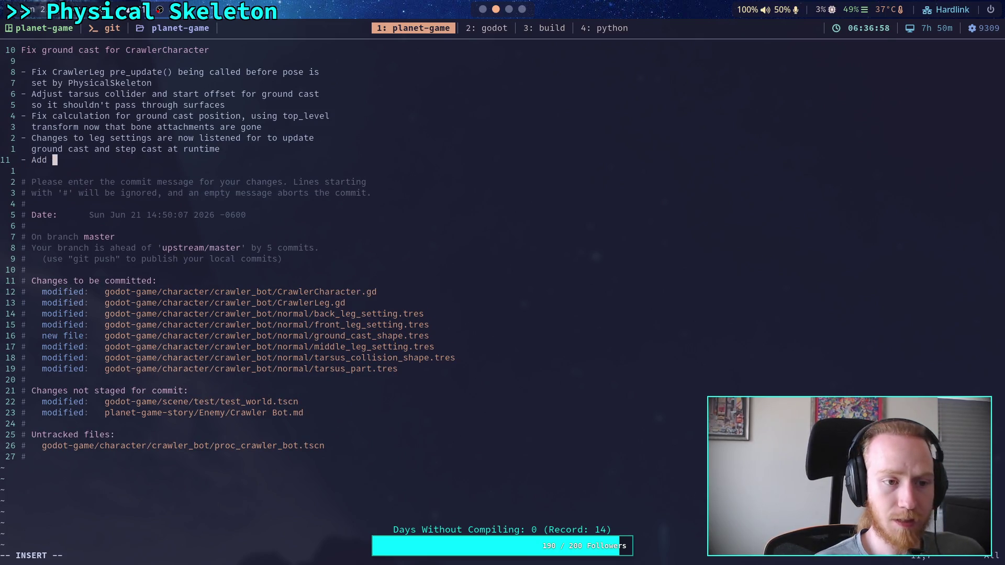
pyautogui.write('main body ')
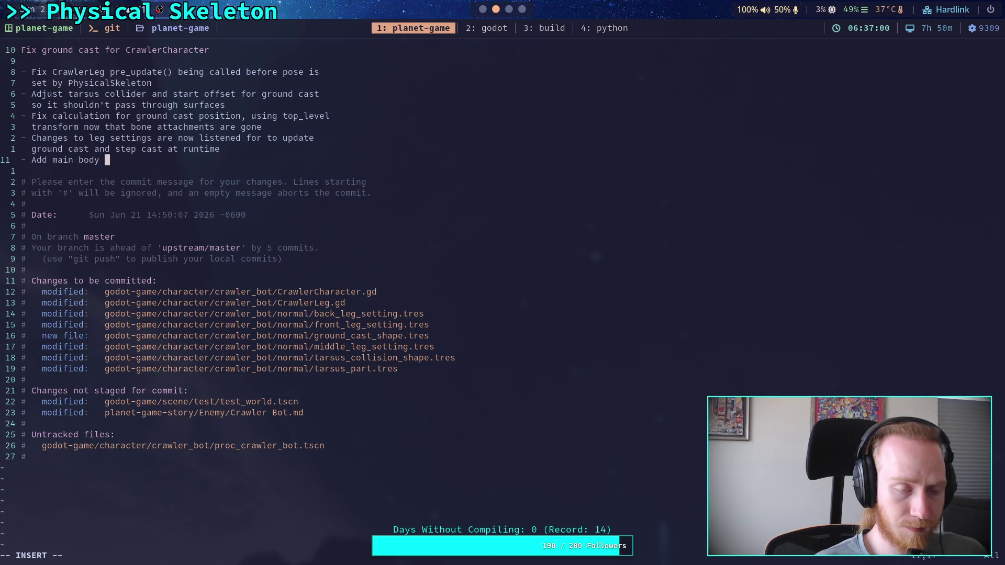
pyautogui.write('as exclusion')
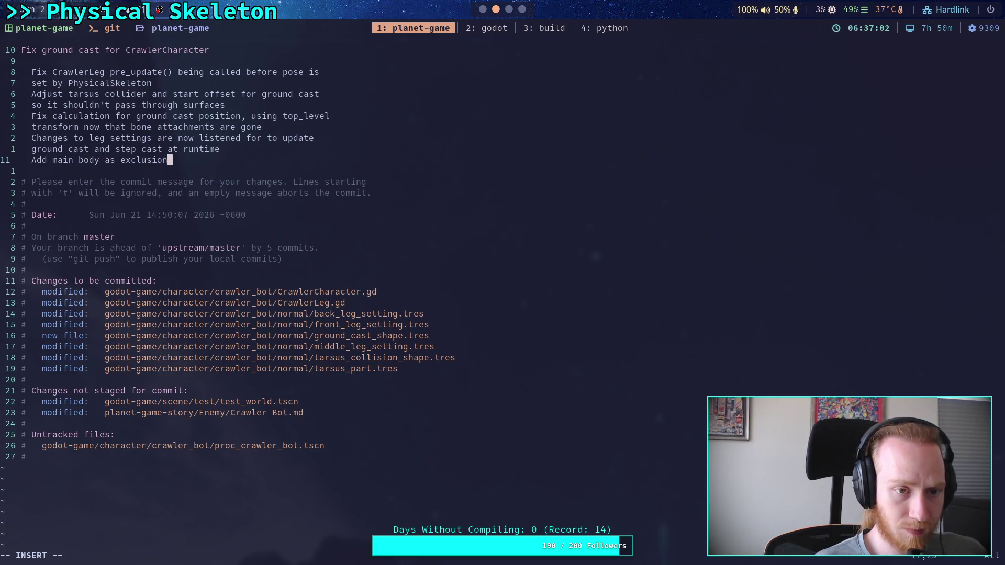
pyautogui.write(' for ground and st')
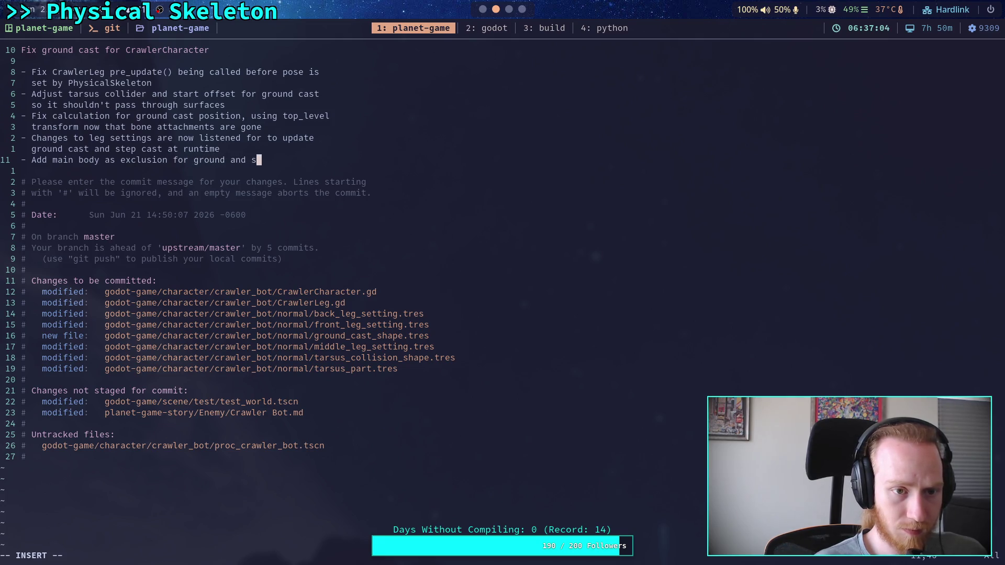
pyautogui.press('BackSpace')
pyautogui.press('BackSpace')
pyautogui.press('BackSpace')
pyautogui.write('c')
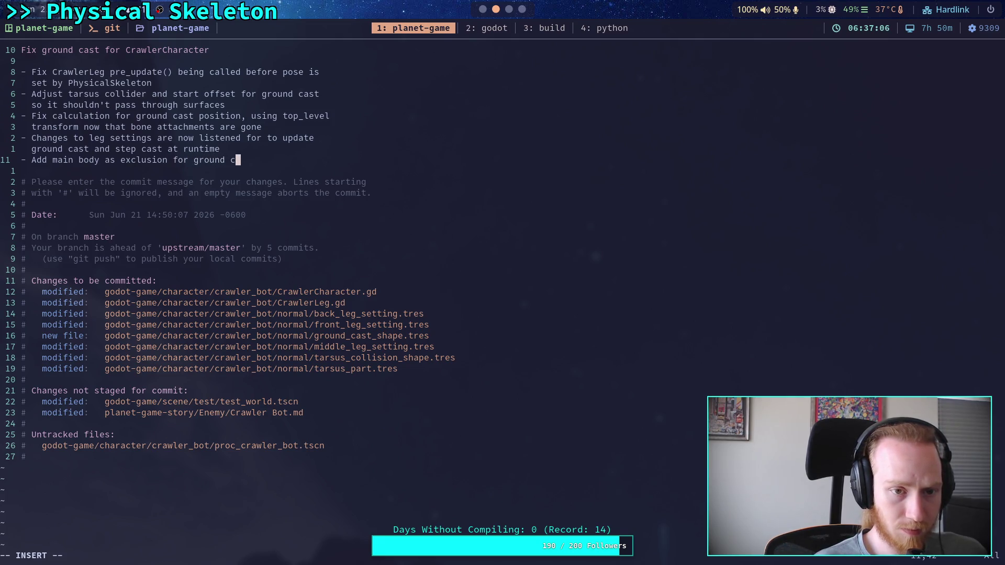
pyautogui.write('ast and ste ')
pyautogui.write('p cast')
pyautogui.press('Escape')
pyautogui.write(':wq')
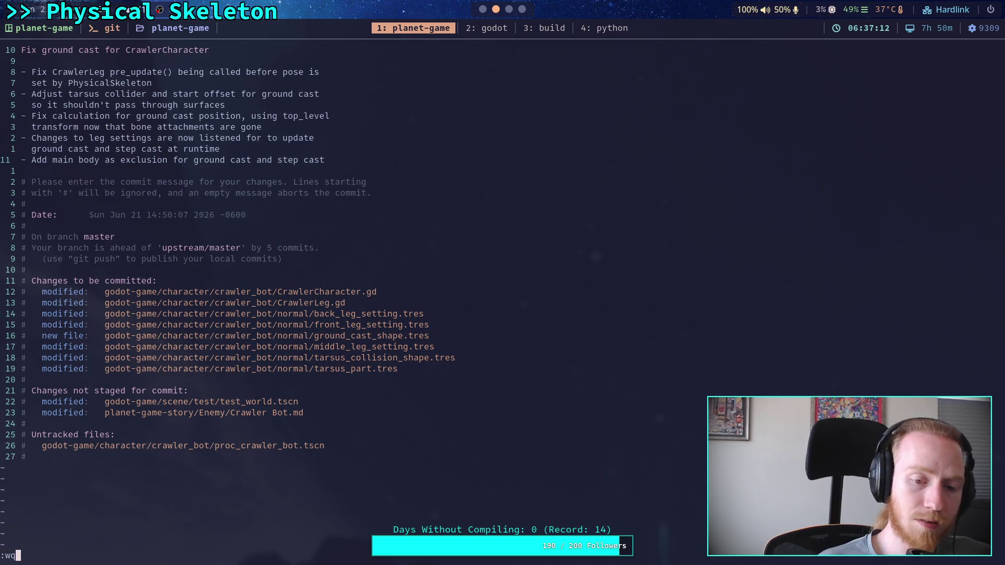
pyautogui.press('Return')
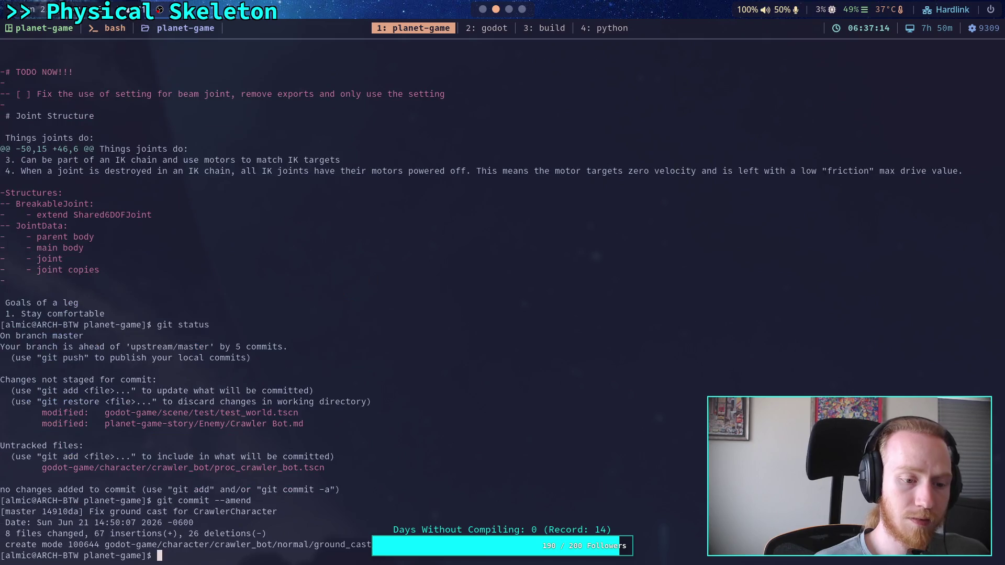
# - Run git status, git push the amended commit to master, then switch to the Godot workspace
pyautogui.write('git status')
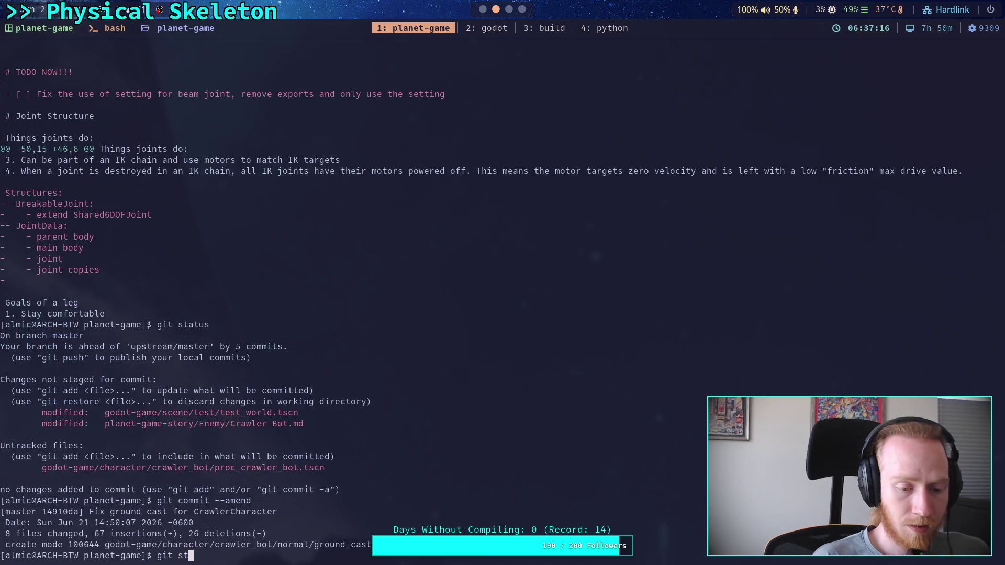
pyautogui.press('Return')
pyautogui.write('git push')
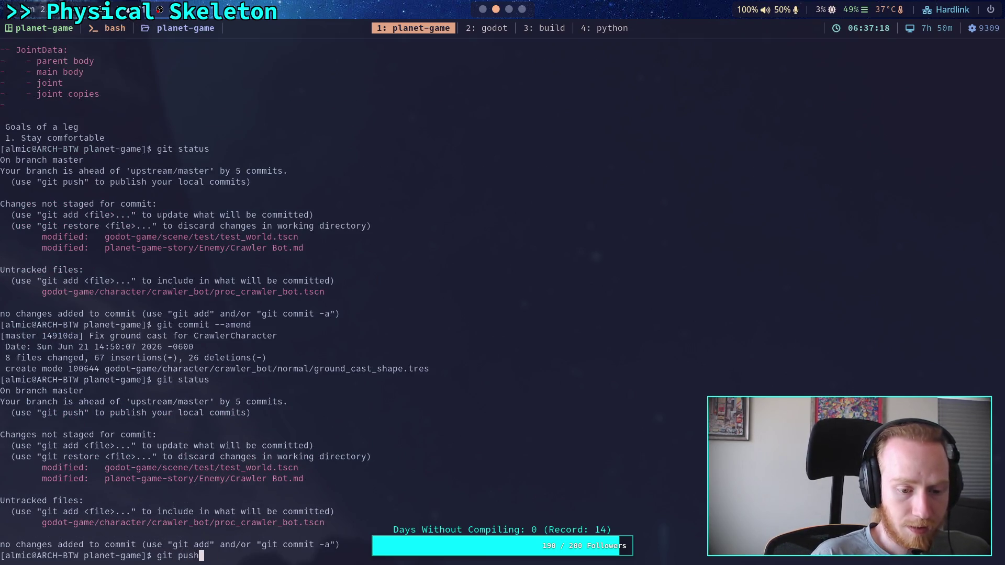
pyautogui.press('Return')
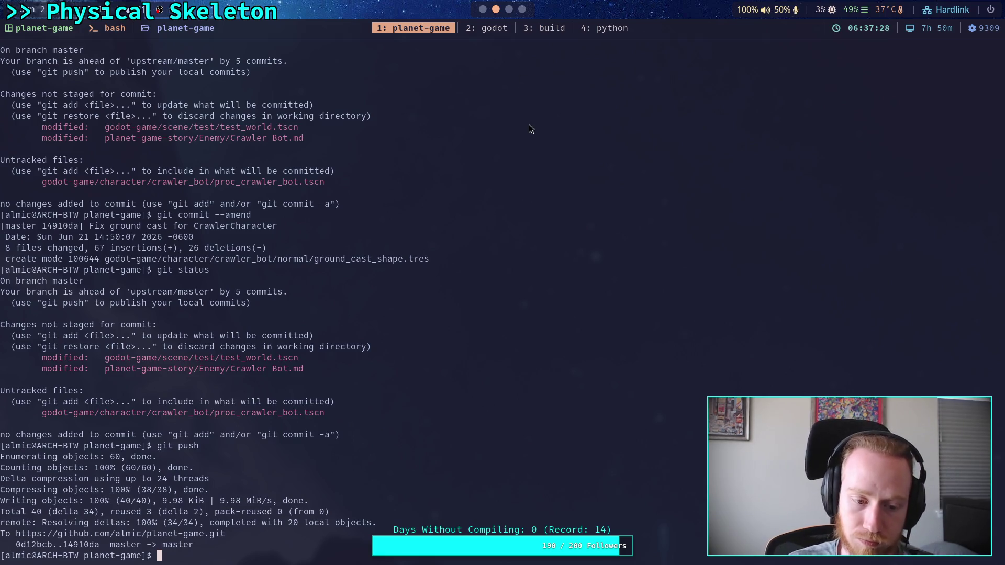
pyautogui.press('super+1')
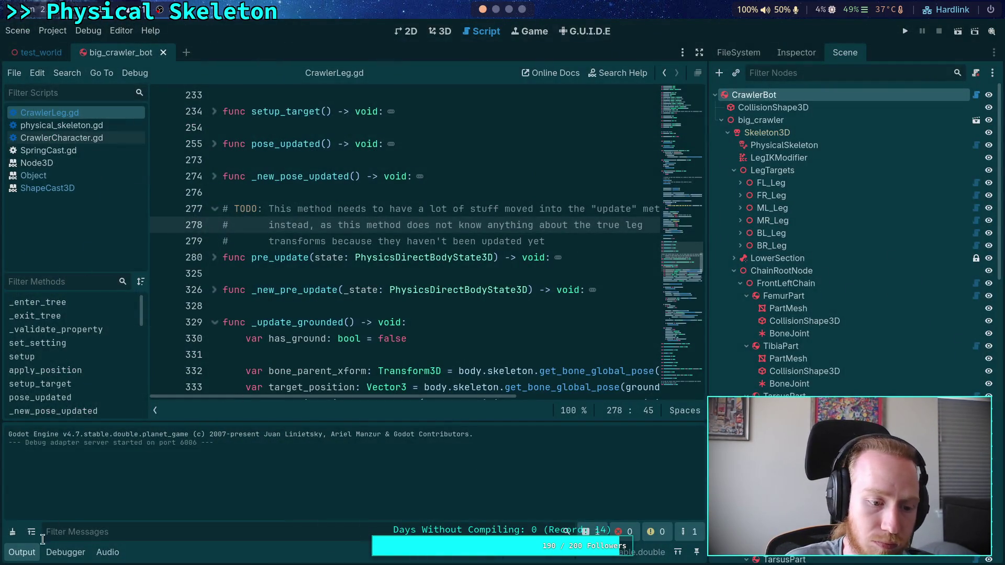
# - Collapse Godot's output log, skim the Crawler Bot note's joint and leg sections in Obsidian, then return to the terminal
pyautogui.click(22, 552)
pyautogui.click(496, 9)
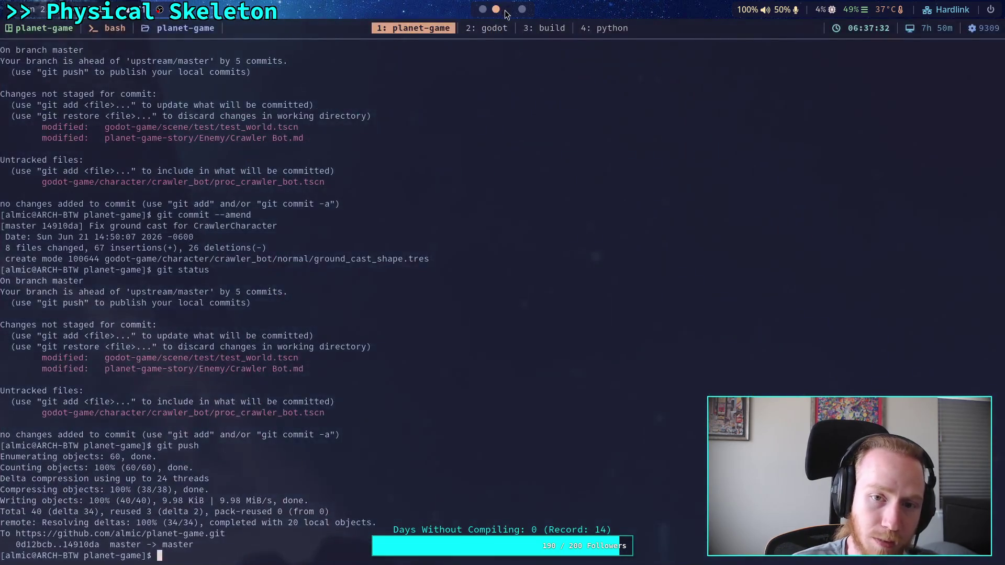
pyautogui.click(508, 9)
pyautogui.scroll(-7, 578, 298)
pyautogui.scroll(-15, 578, 298)
pyautogui.scroll(-3, 580, 297)
pyautogui.scroll(18, 581, 294)
pyautogui.scroll(20, 581, 293)
pyautogui.scroll(12, 581, 293)
pyautogui.scroll(-2, 581, 293)
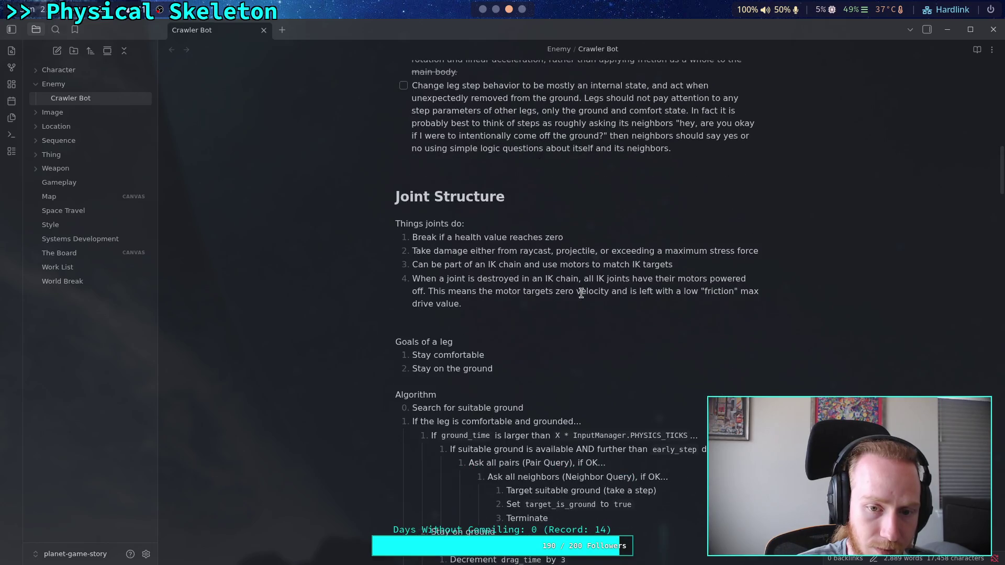
pyautogui.click(492, 316)
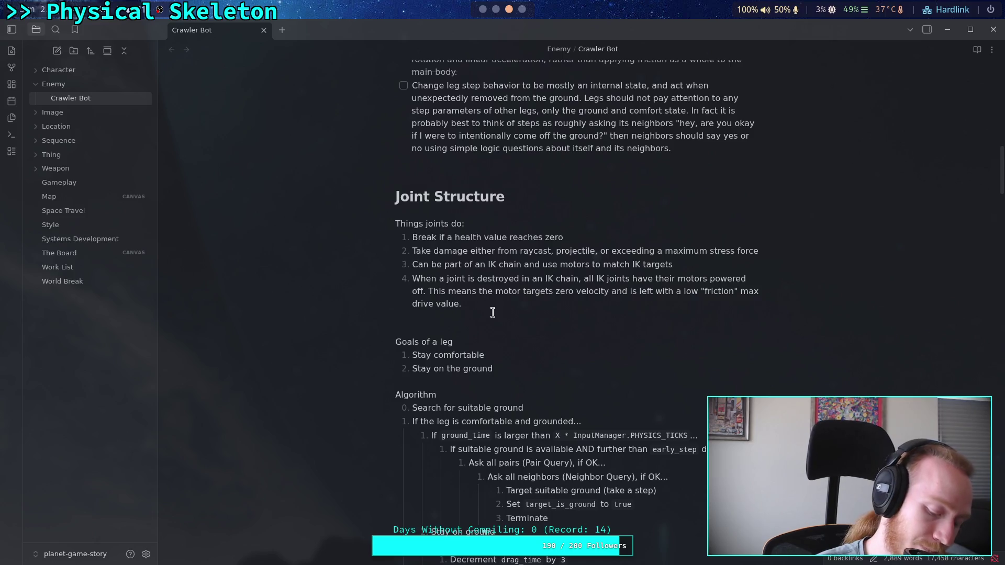
pyautogui.click(495, 8)
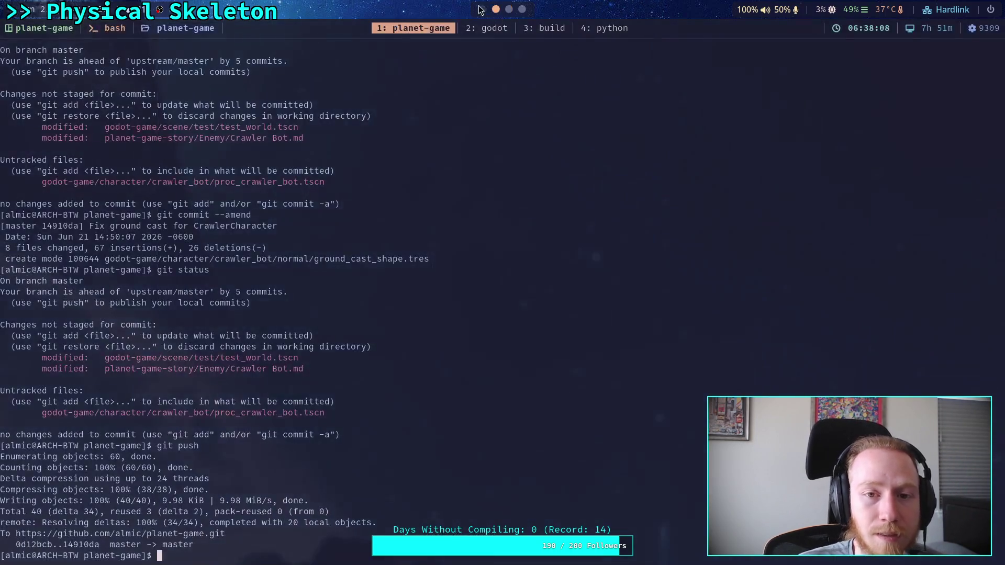
# - Back in Godot, widen the script editor by narrowing the scene tree
pyautogui.click(482, 8)
pyautogui.click(343, 285)
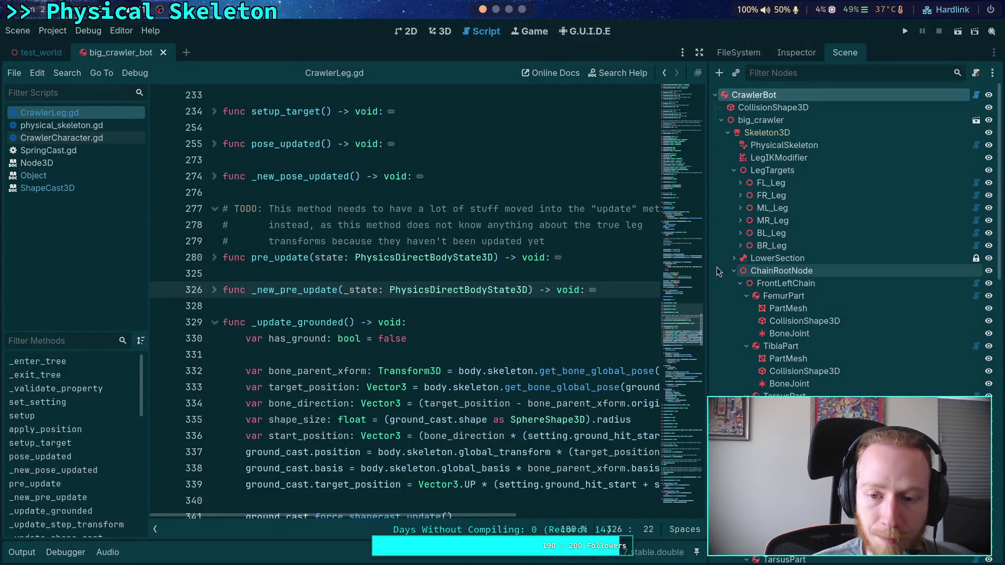
pyautogui.moveTo(710, 270); pyautogui.dragTo(782, 270)
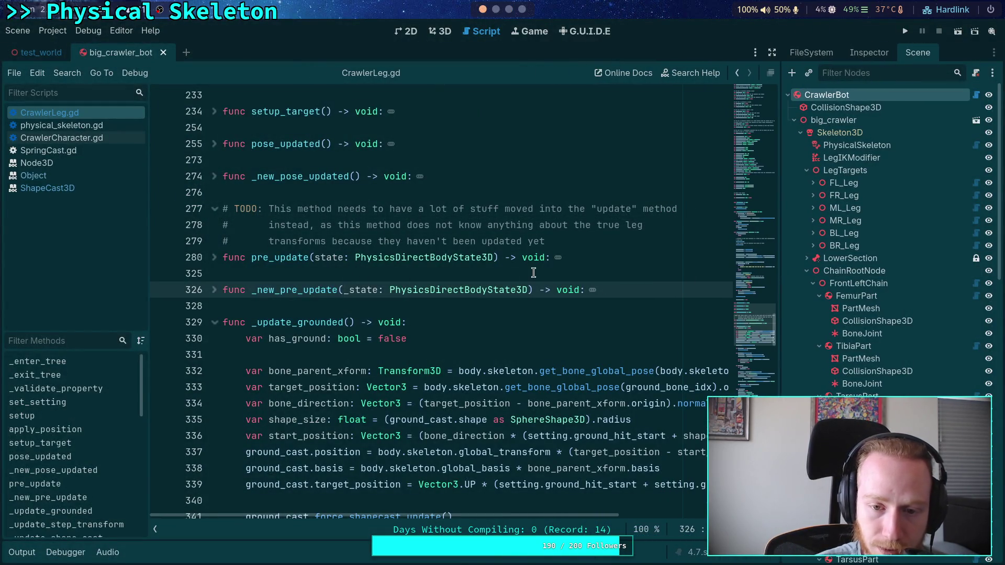
pyautogui.click(533, 272)
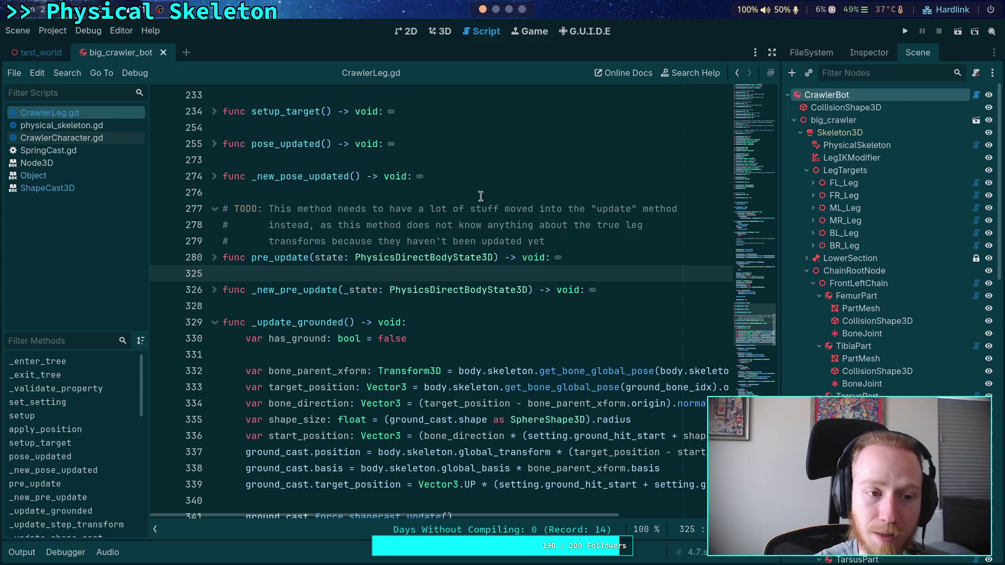
# - Open FemurPart's part_3d.gd with the script list hidden and unfold solve_motor_velocity and setup_motor_velocity
pyautogui.click(975, 299)
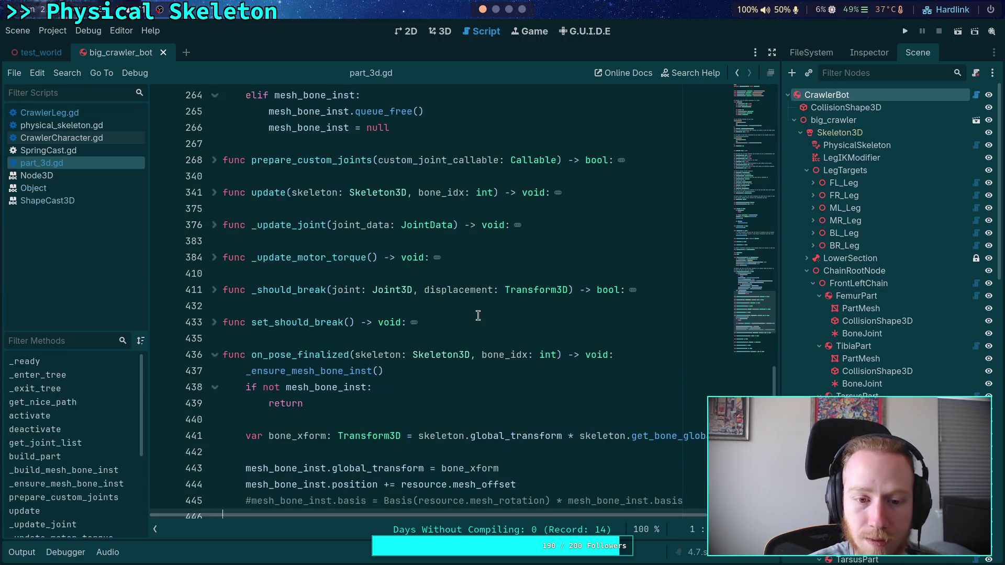
pyautogui.click(154, 529)
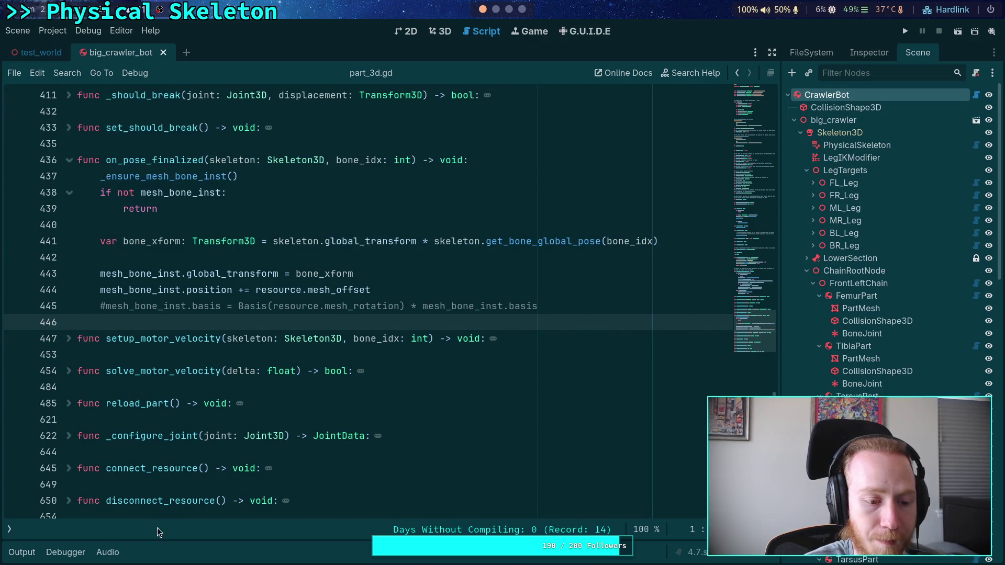
pyautogui.scroll(-1, 89, 328)
pyautogui.click(69, 323)
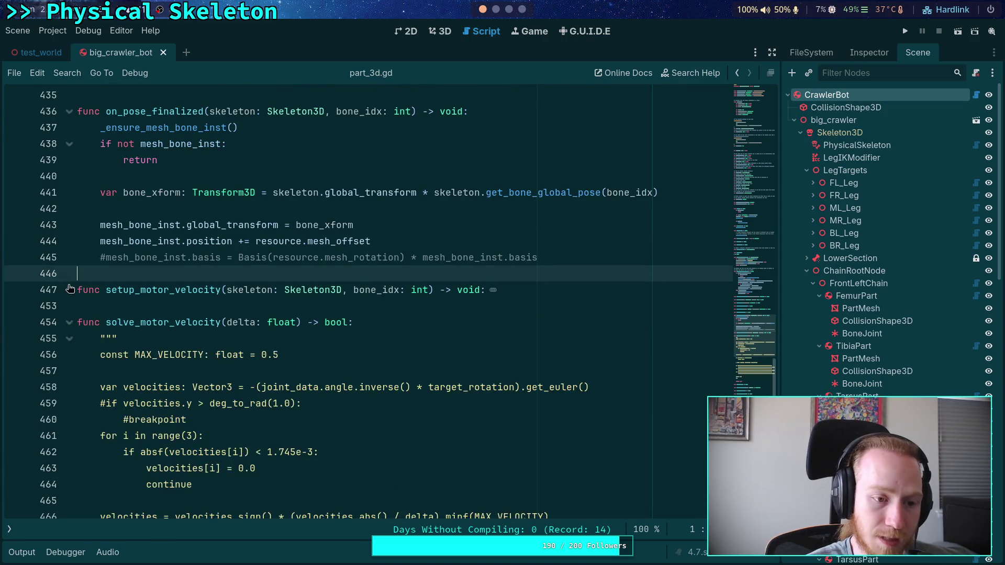
pyautogui.click(69, 290)
pyautogui.scroll(-5, 279, 300)
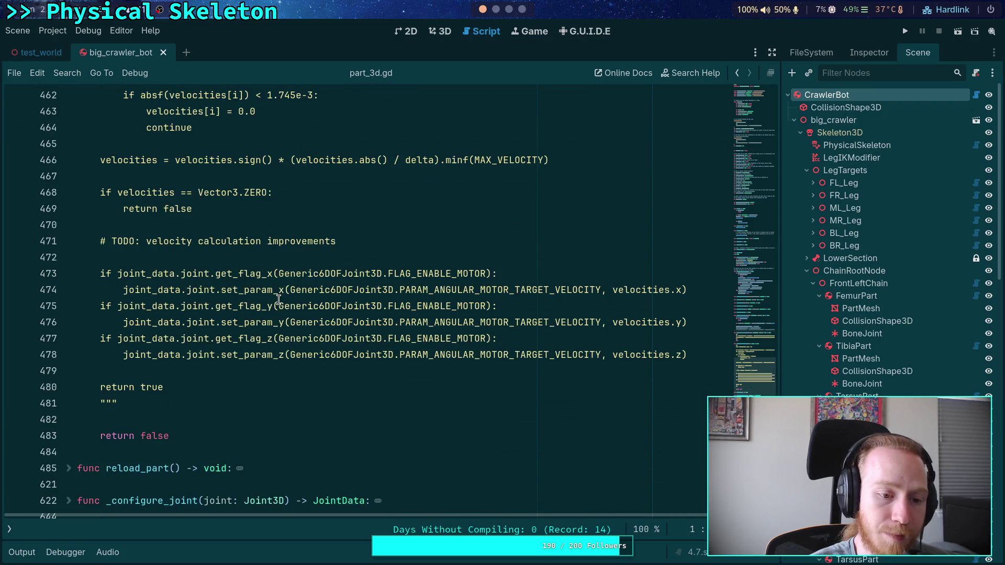
pyautogui.scroll(8, 279, 300)
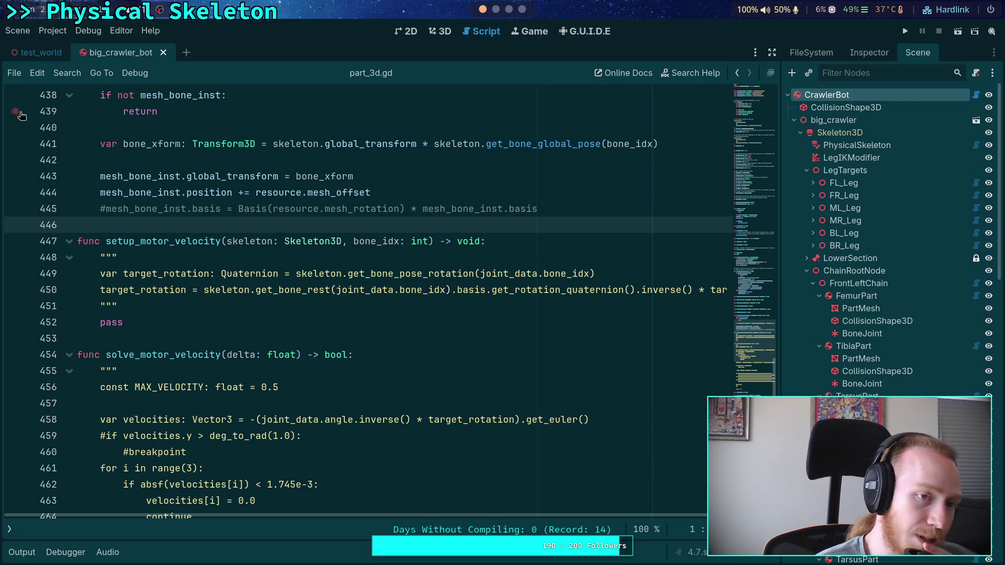
pyautogui.click(9, 531)
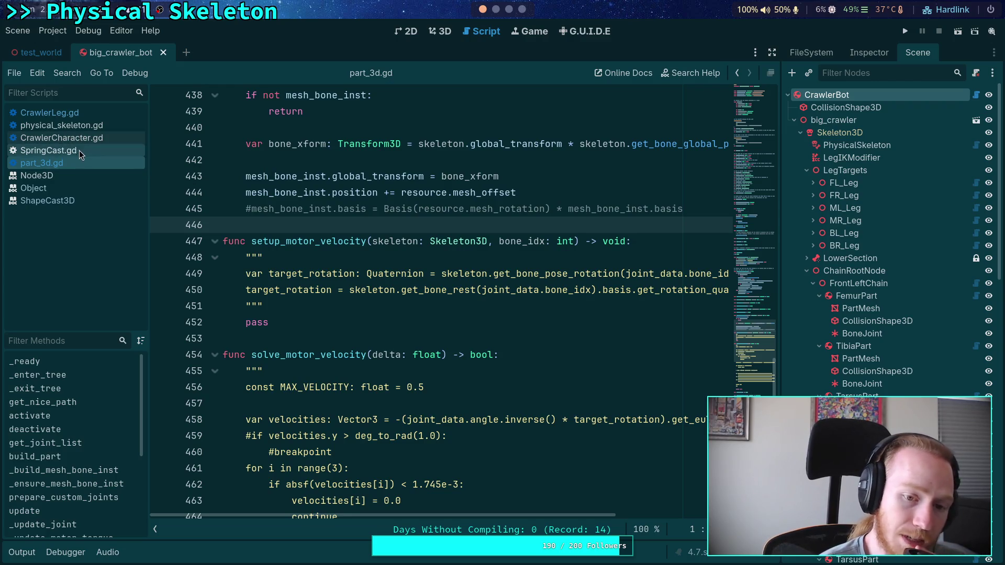
# - Inspect setup_motor_velocity and highlight every use of target_rotation in part_3d.gd
pyautogui.moveTo(309, 322)
pyautogui.mouseDown()
pyautogui.moveTo(243, 274)
pyautogui.moveTo(224, 225)
pyautogui.mouseUp()
pyautogui.click(215, 241)
pyautogui.click(216, 241)
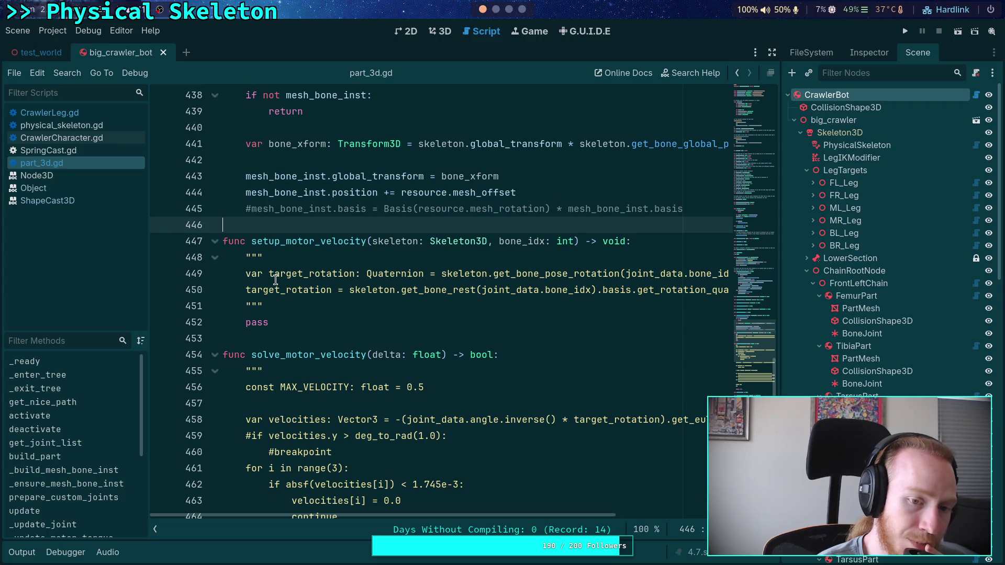
pyautogui.doubleClick(298, 292)
pyautogui.scroll(-3, 306, 310)
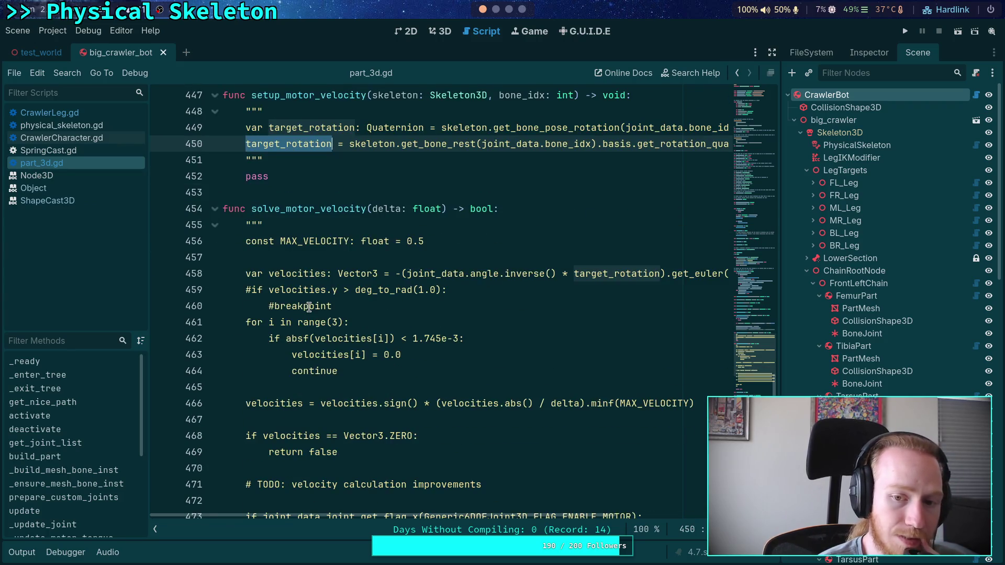
pyautogui.scroll(2, 303, 317)
pyautogui.scroll(1, 251, 322)
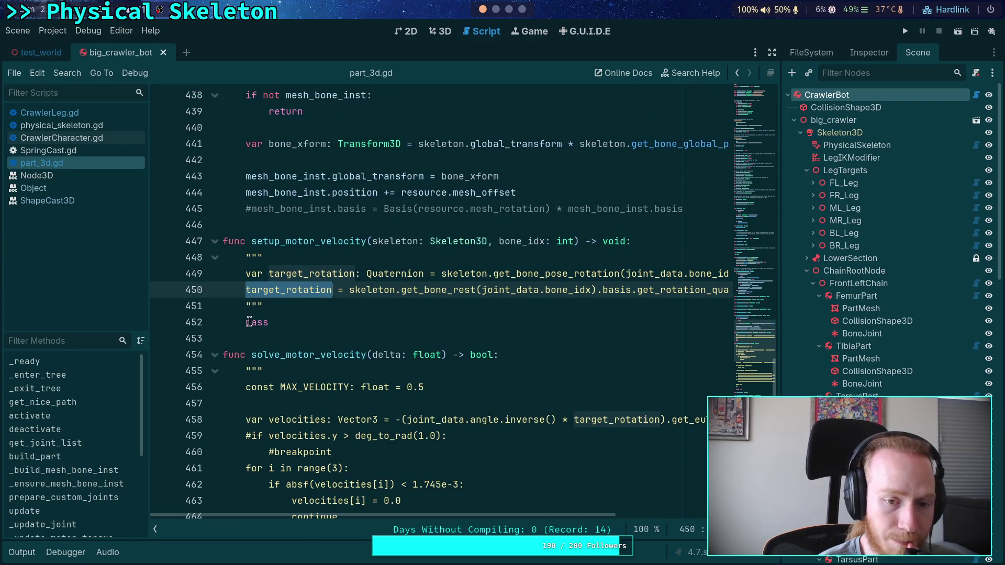
pyautogui.scroll(-1, 356, 332)
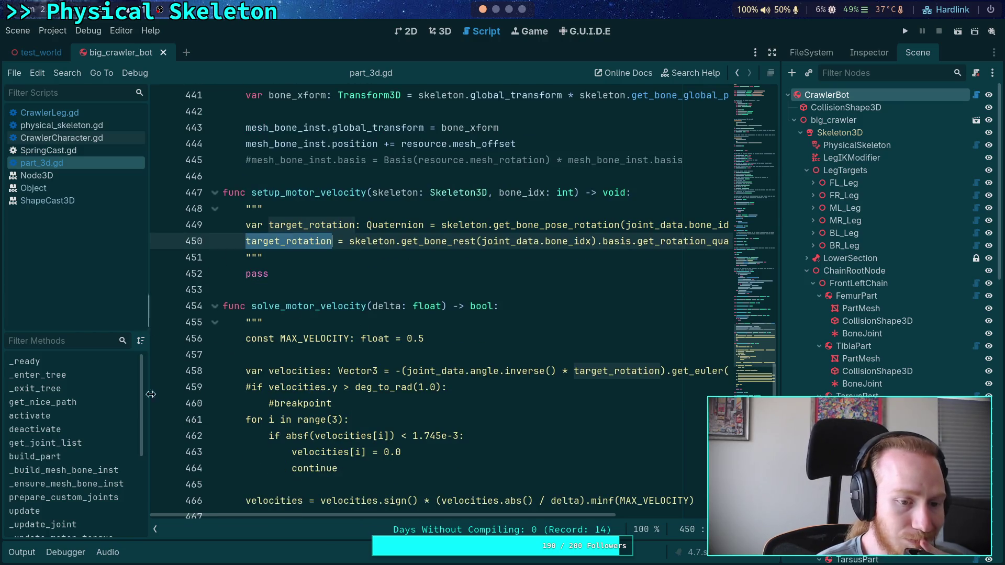
# - Review further down with the script list hidden, then open FrontLeftChain's chain_3d.gd script
pyautogui.click(155, 529)
pyautogui.scroll(-4, 272, 311)
pyautogui.click(271, 291)
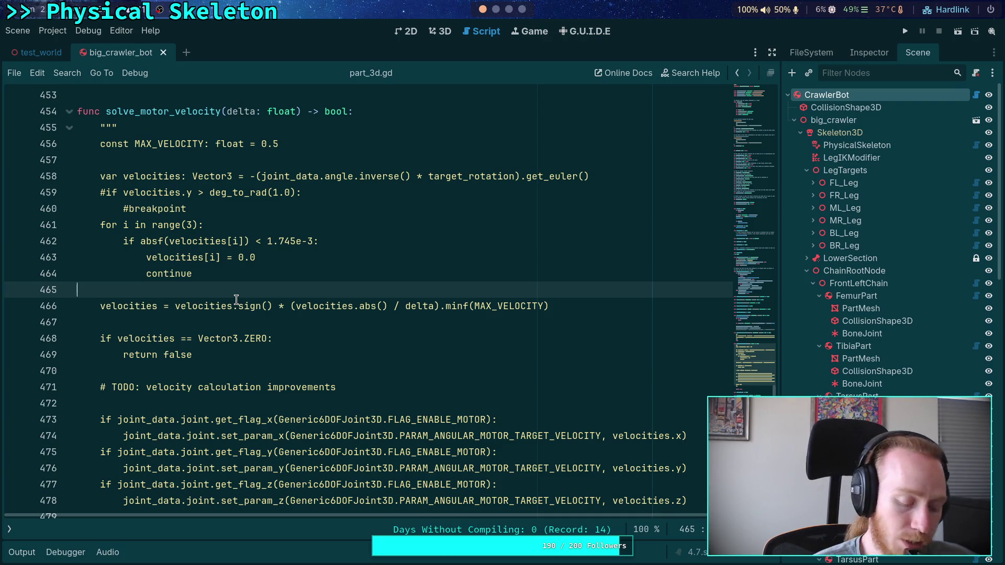
pyautogui.click(9, 529)
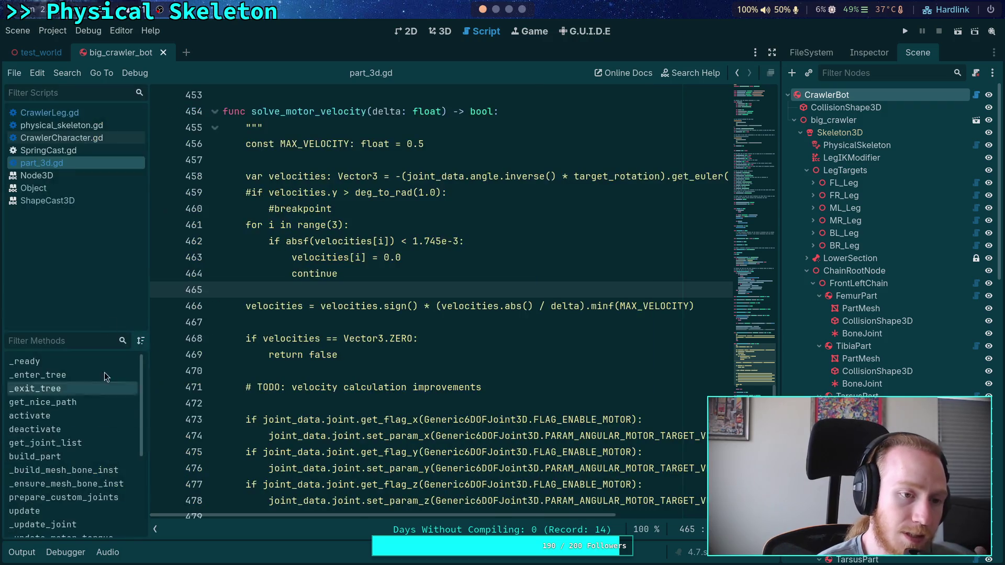
pyautogui.click(978, 284)
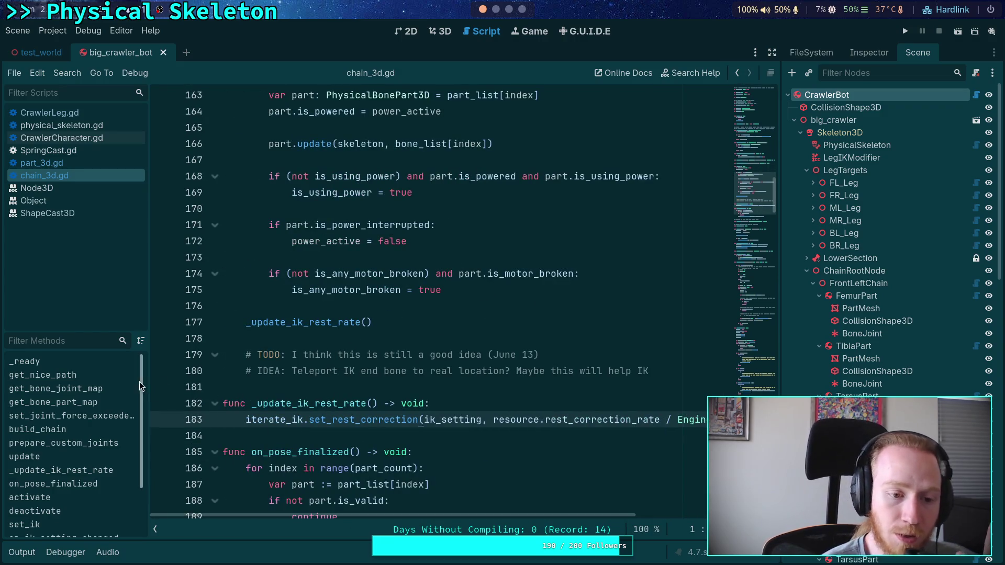
# - Narrow the script and method lists and browse the empty lines around 181 and 191
pyautogui.moveTo(152, 375); pyautogui.dragTo(97, 388)
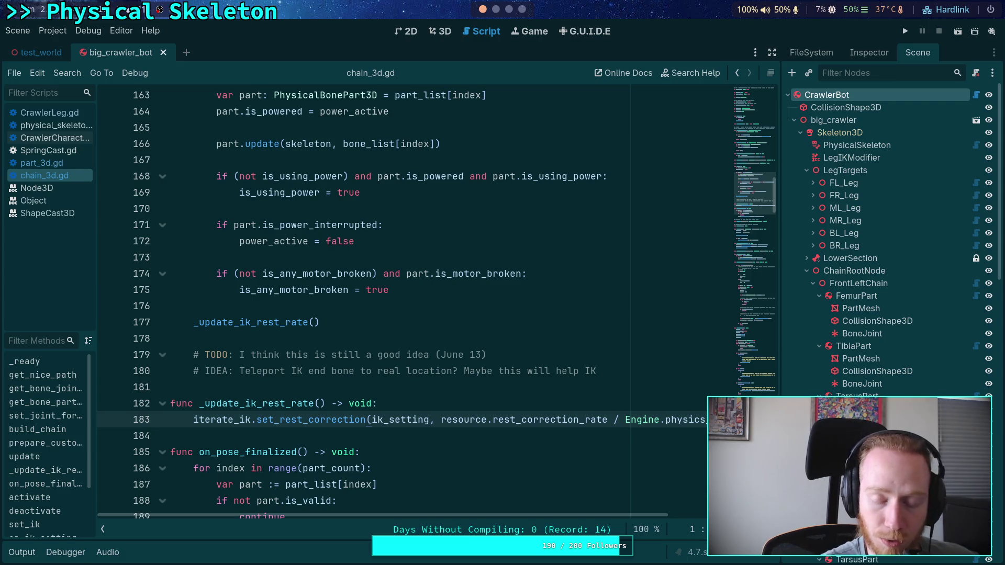
pyautogui.click(474, 388)
pyautogui.scroll(-3, 480, 387)
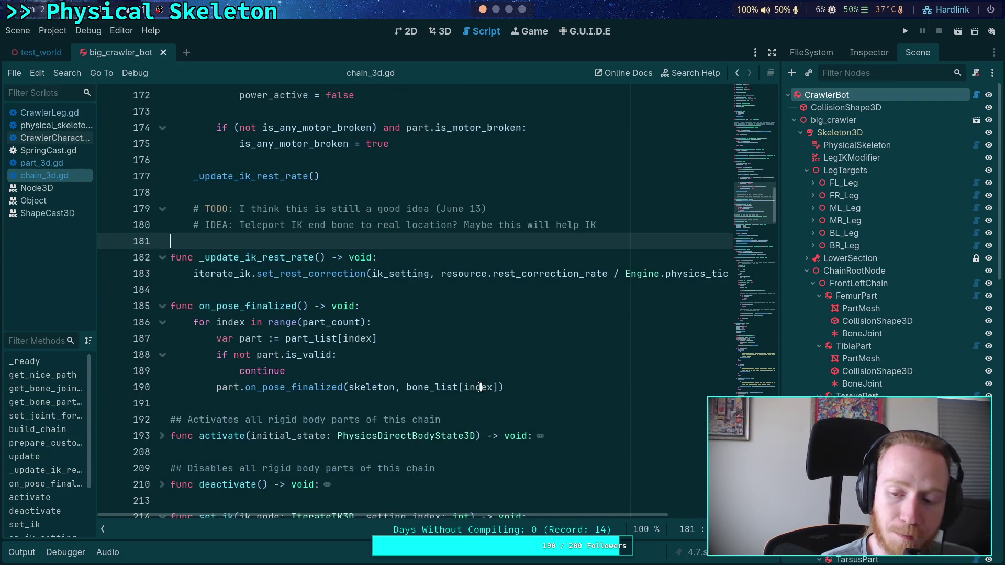
pyautogui.moveTo(494, 382)
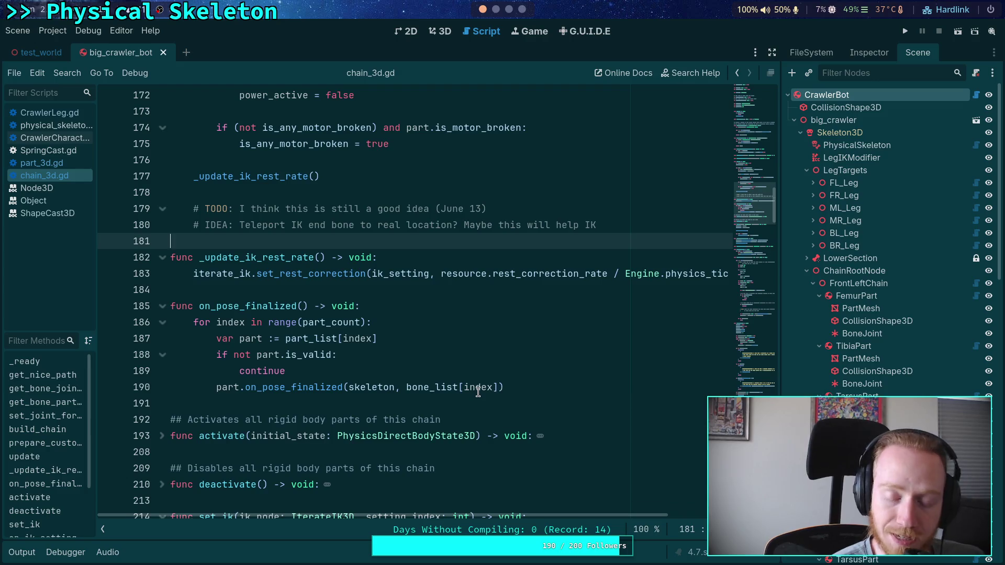
pyautogui.click(362, 398)
pyautogui.moveTo(361, 395)
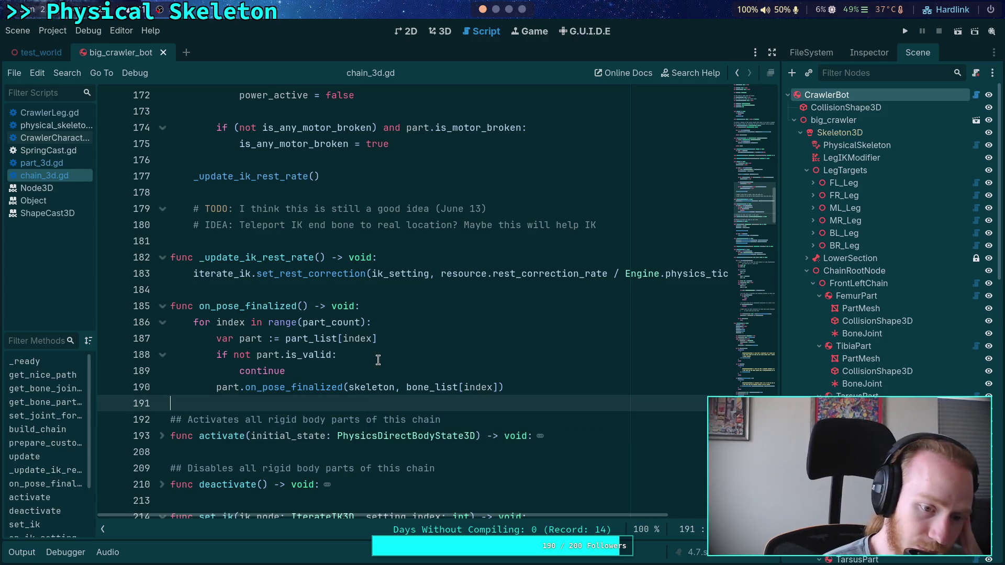
pyautogui.scroll(11, 321, 287)
pyautogui.scroll(2, 248, 326)
# - Fold the update, on_pose_finalized, set_ik and on_ik_setting_changed functions
pyautogui.click(163, 257)
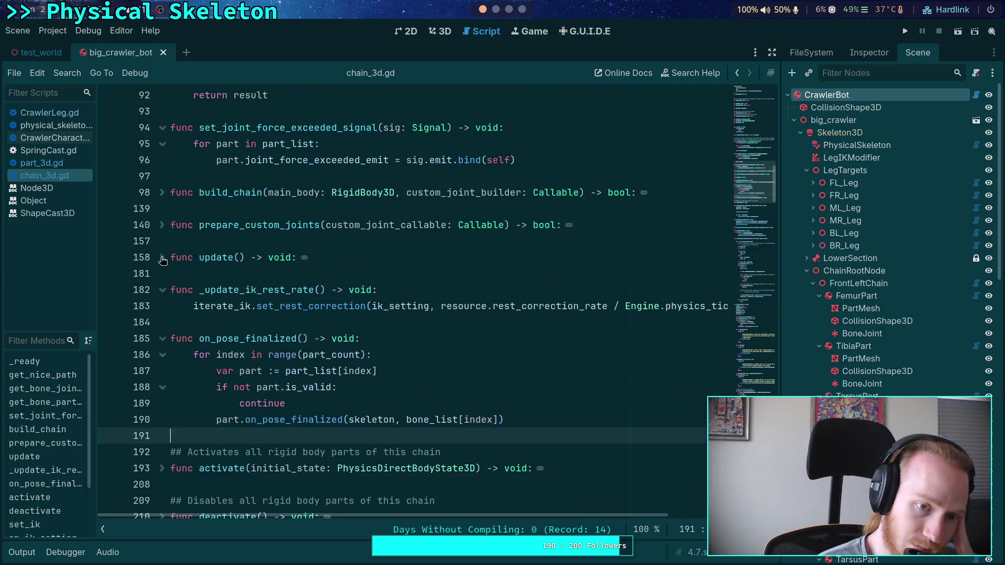
pyautogui.click(162, 322)
pyautogui.scroll(-4, 164, 325)
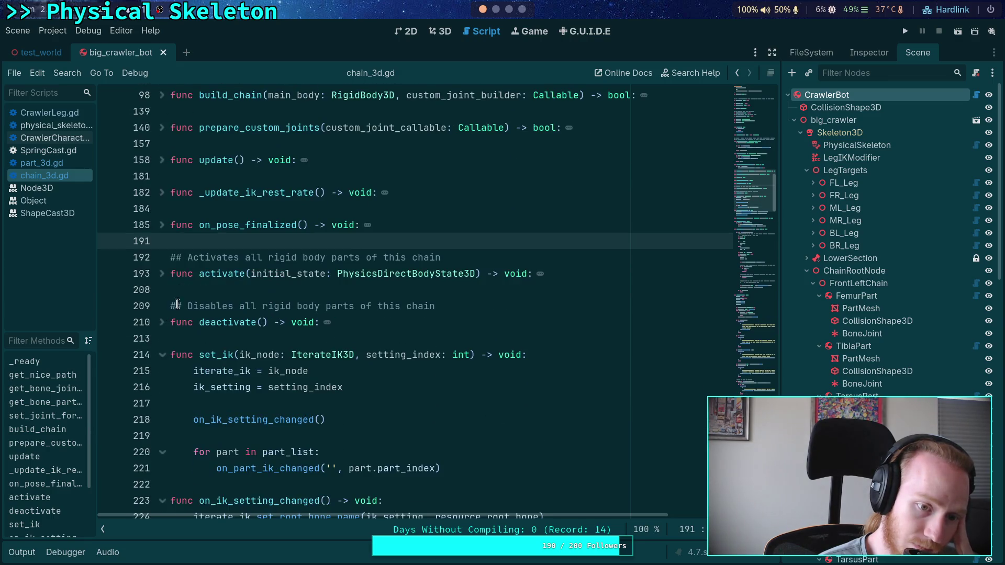
pyautogui.click(162, 257)
pyautogui.click(162, 291)
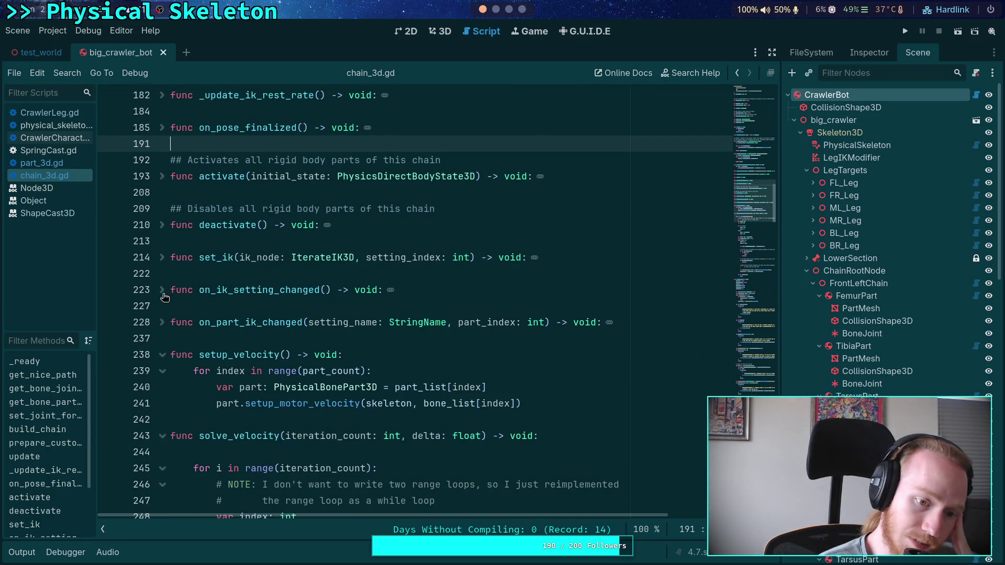
pyautogui.scroll(-2, 236, 277)
# - Review solve_velocity, highlighting uses of count, and start selecting the two-line TODO comment
pyautogui.moveTo(237, 257); pyautogui.dragTo(335, 320)
pyautogui.click(275, 327)
pyautogui.scroll(-4, 238, 302)
pyautogui.scroll(-2, 376, 294)
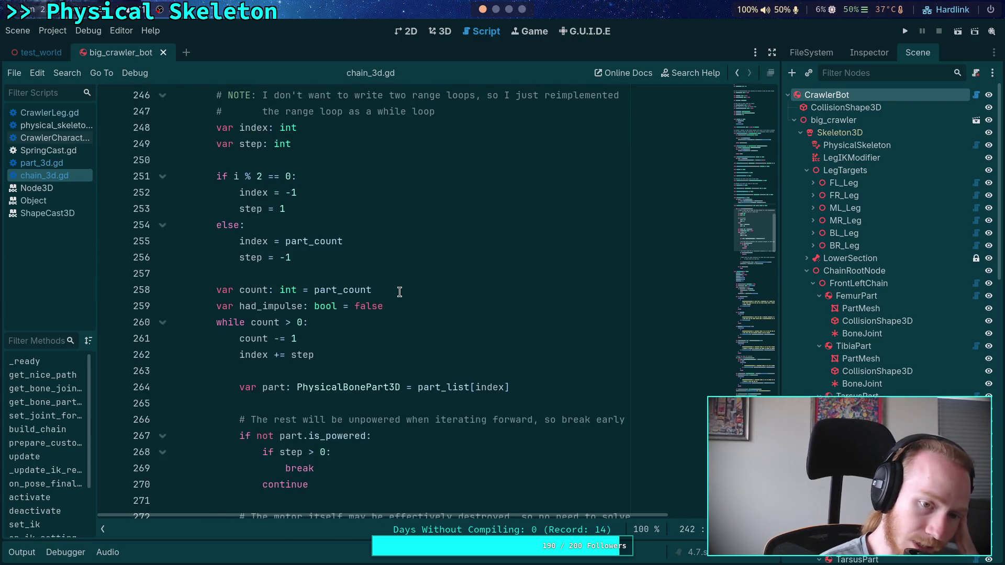
pyautogui.scroll(3, 399, 292)
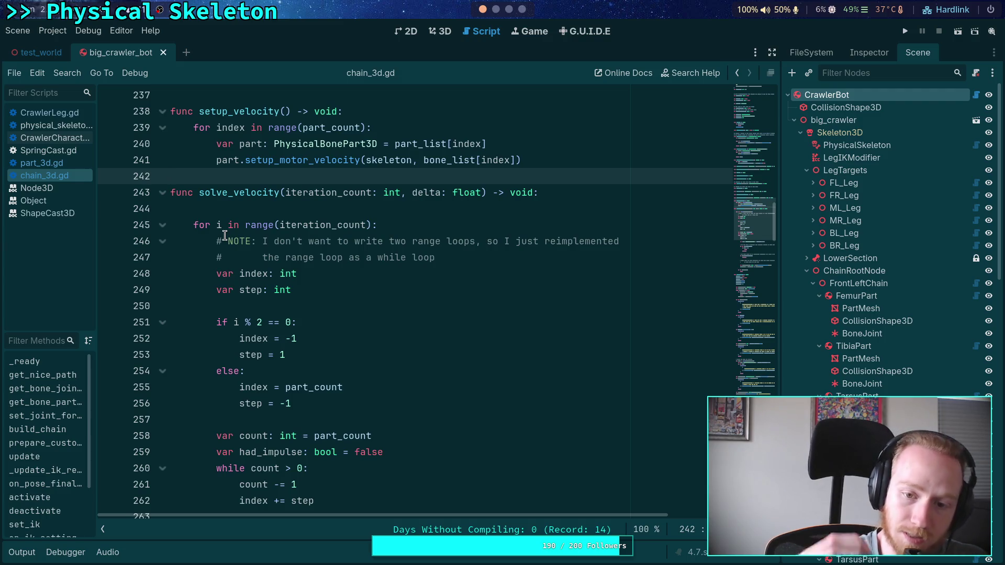
pyautogui.scroll(-4, 455, 303)
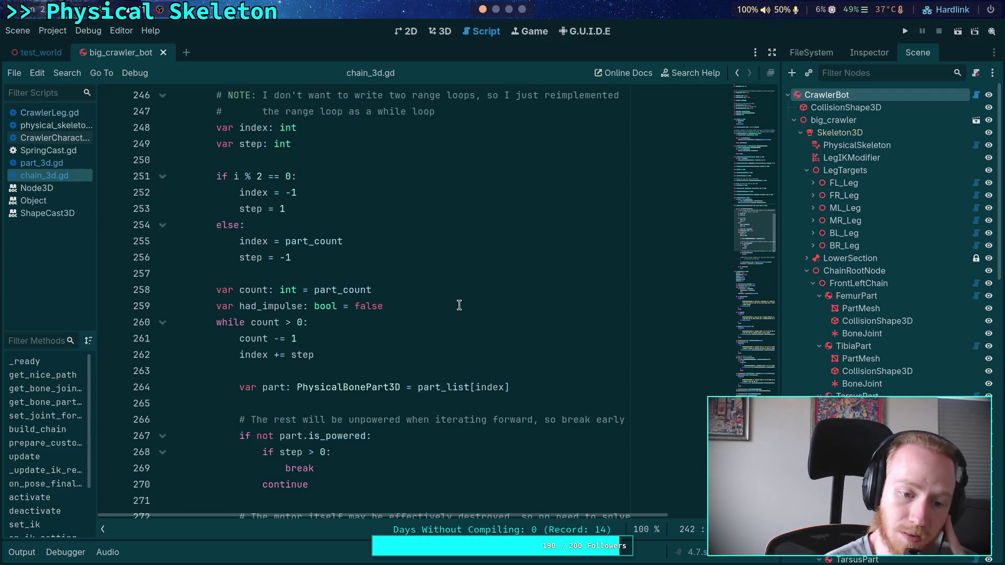
pyautogui.click(264, 277)
pyautogui.scroll(-3, 479, 321)
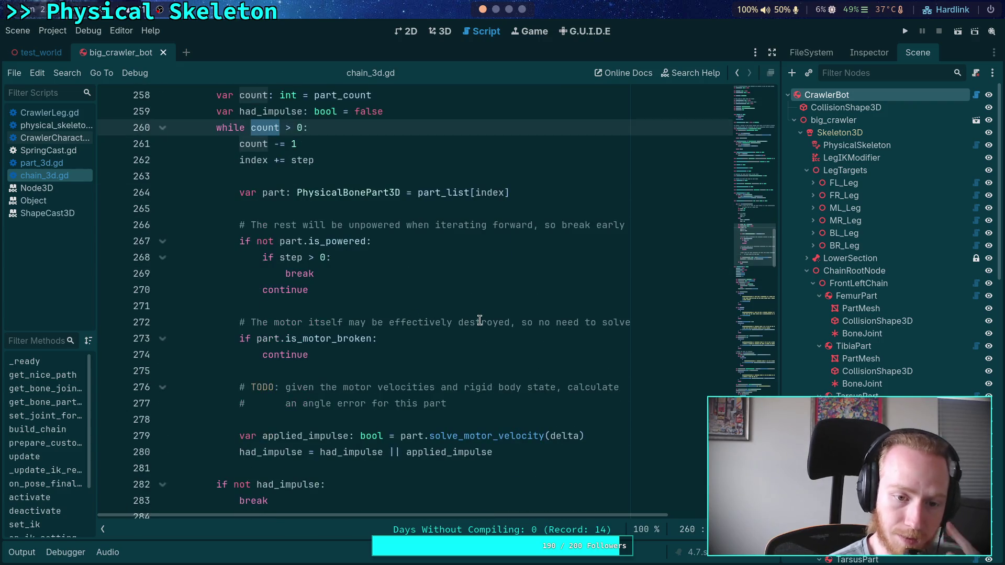
pyautogui.scroll(1, 501, 344)
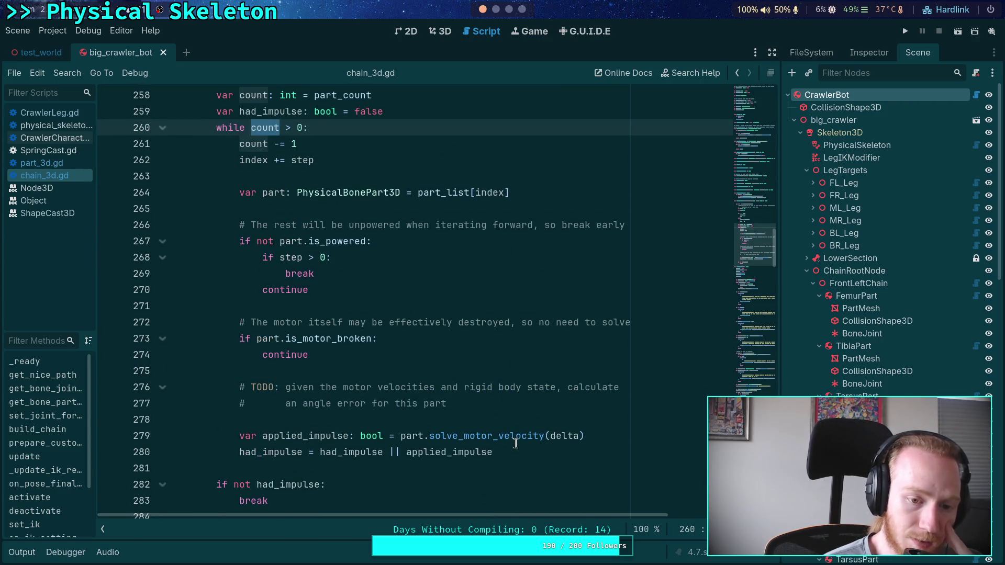
pyautogui.click(456, 403)
pyautogui.hotkey('shift', 'Up')
# - Select the TODO comment on lines 276–277, then switch to the big_crawler_bot 3D view
pyautogui.hotkey('shift', 'Home')
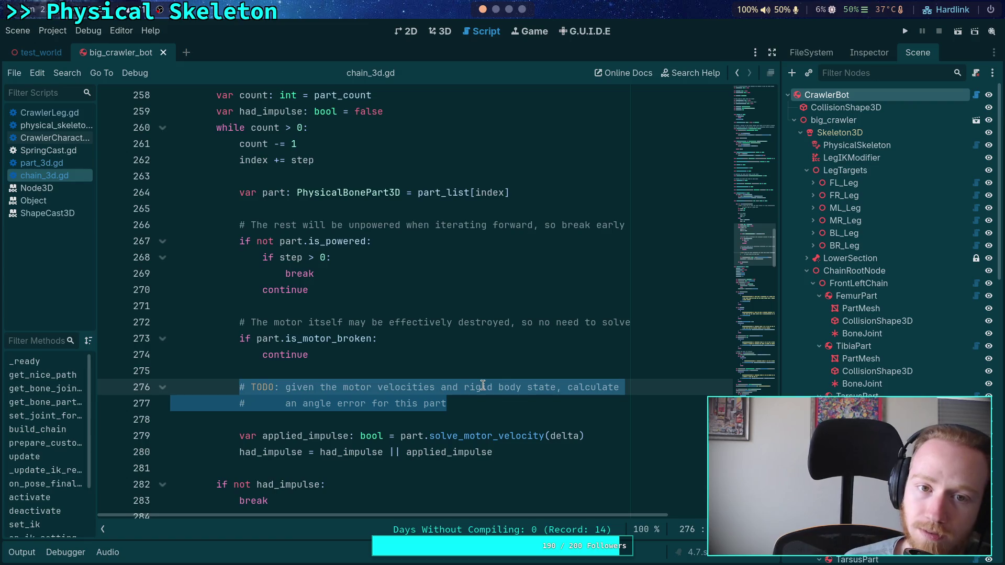
pyautogui.click(441, 32)
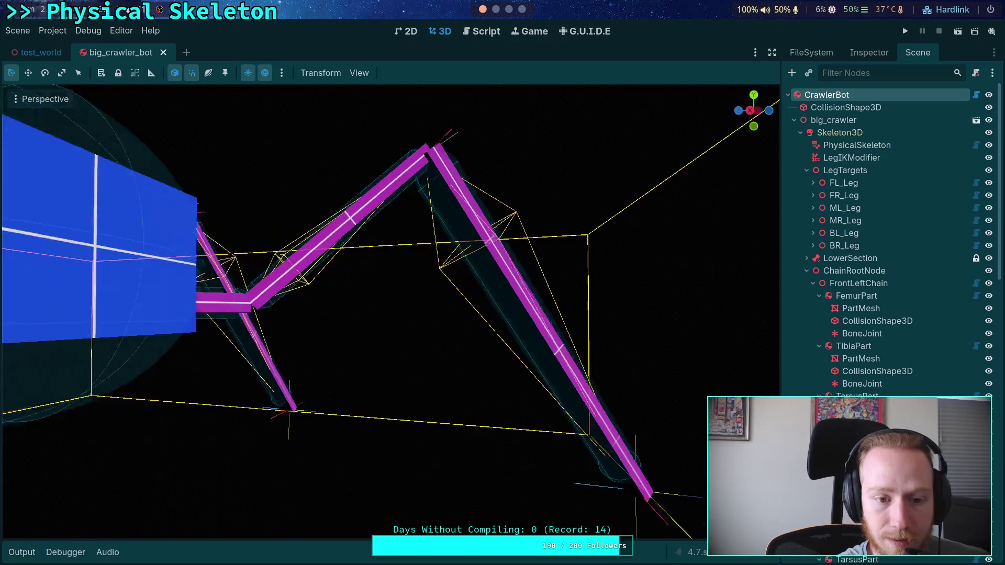
# - Zoom in on the crawler's legs, then return to chain_3d.gd and deselect the TODO lines
pyautogui.scroll(3, 406, 337)
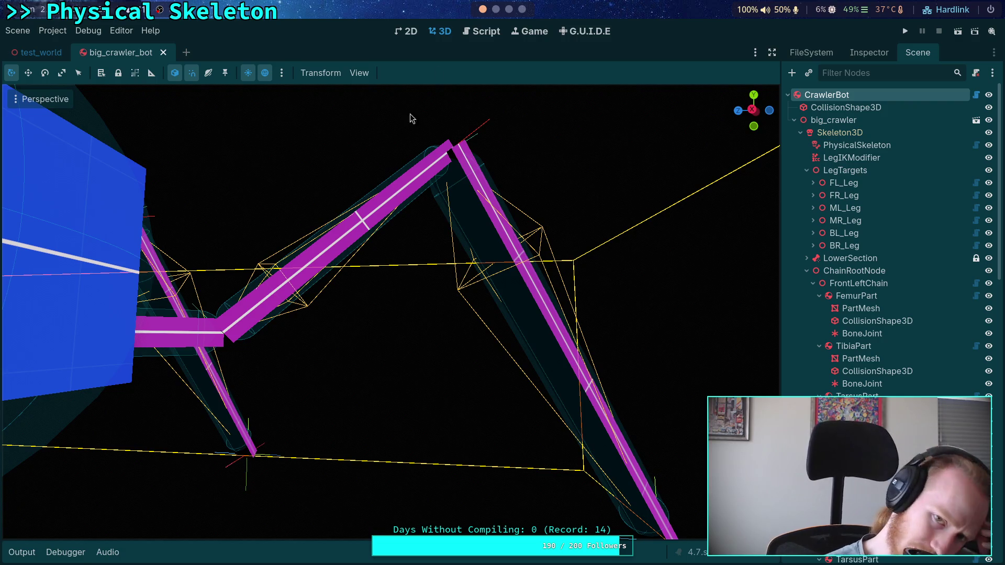
pyautogui.click(479, 33)
pyautogui.click(486, 405)
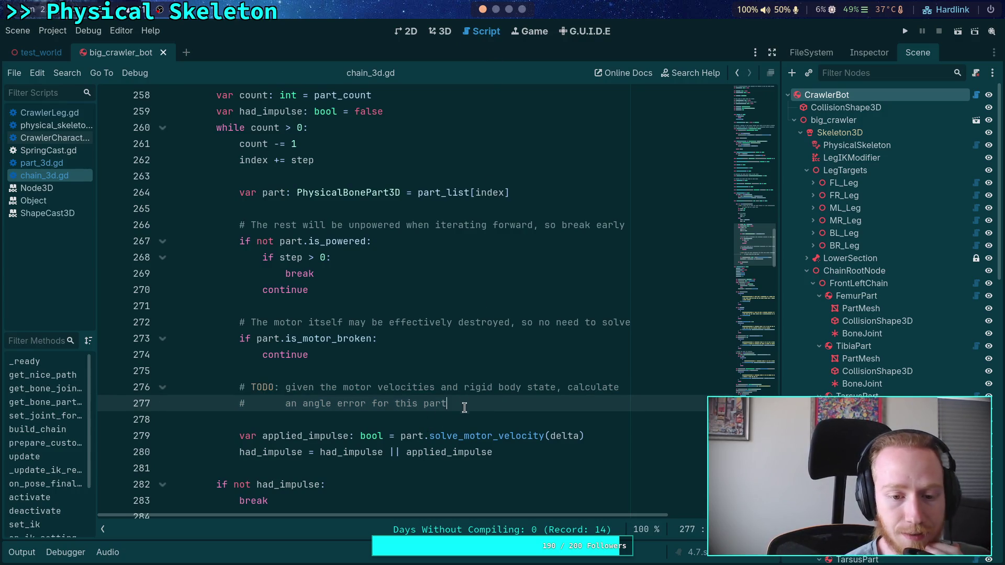
pyautogui.click(437, 420)
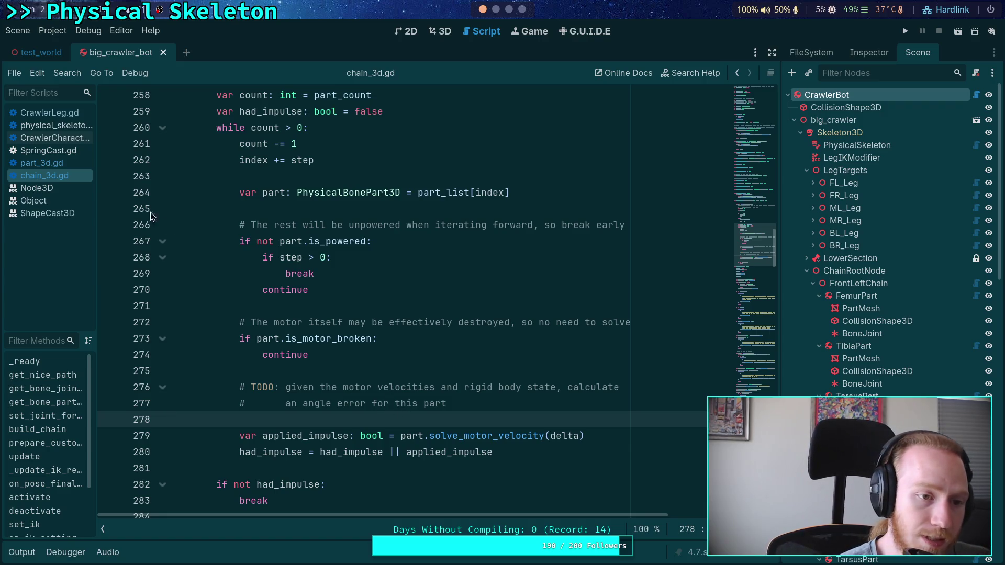
pyautogui.click(59, 159)
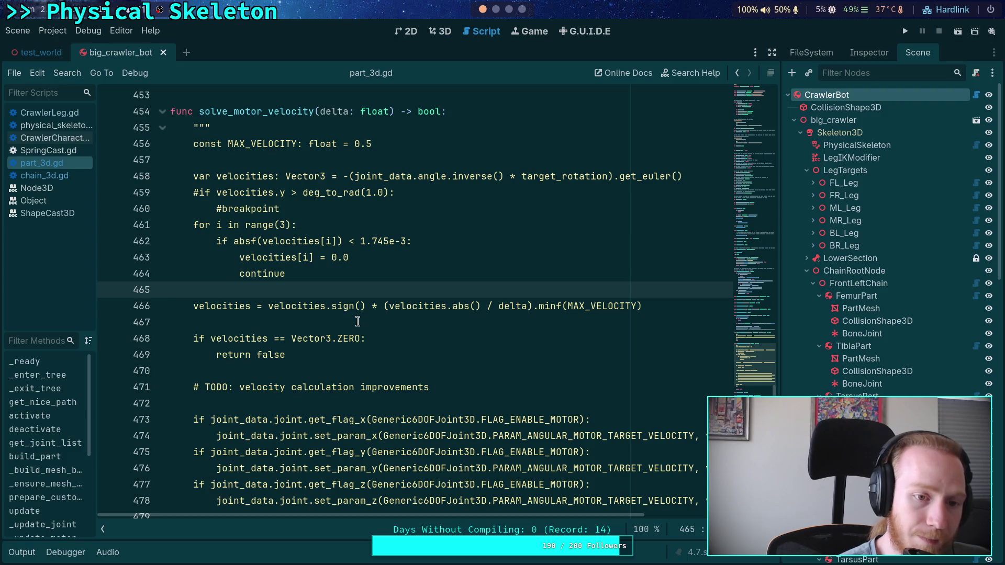
# - Highlight target_rotation and velocities in part_3d.gd's solve_motor_velocity, then open CrawlerCharacter.gd
pyautogui.doubleClick(544, 177)
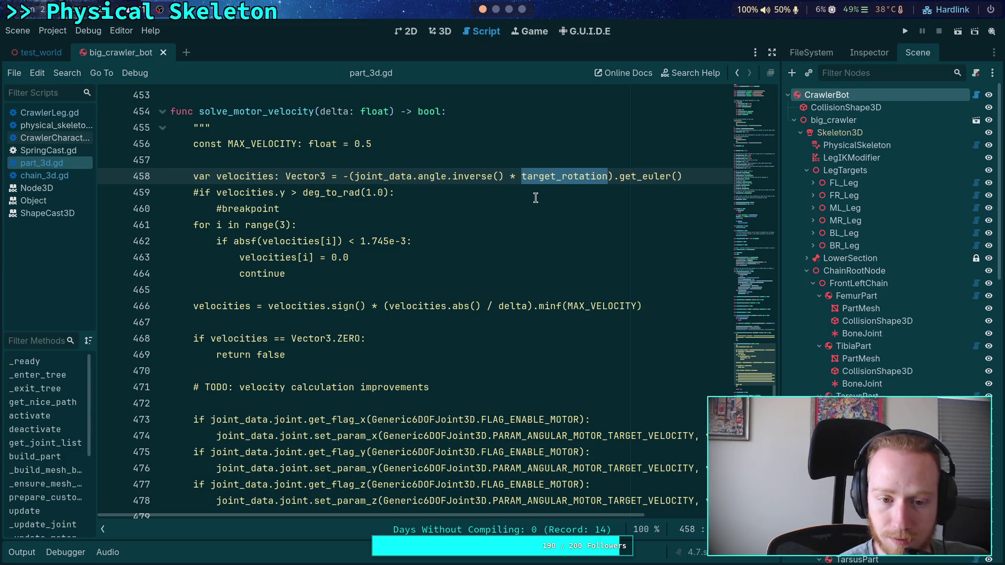
pyautogui.scroll(1, 535, 198)
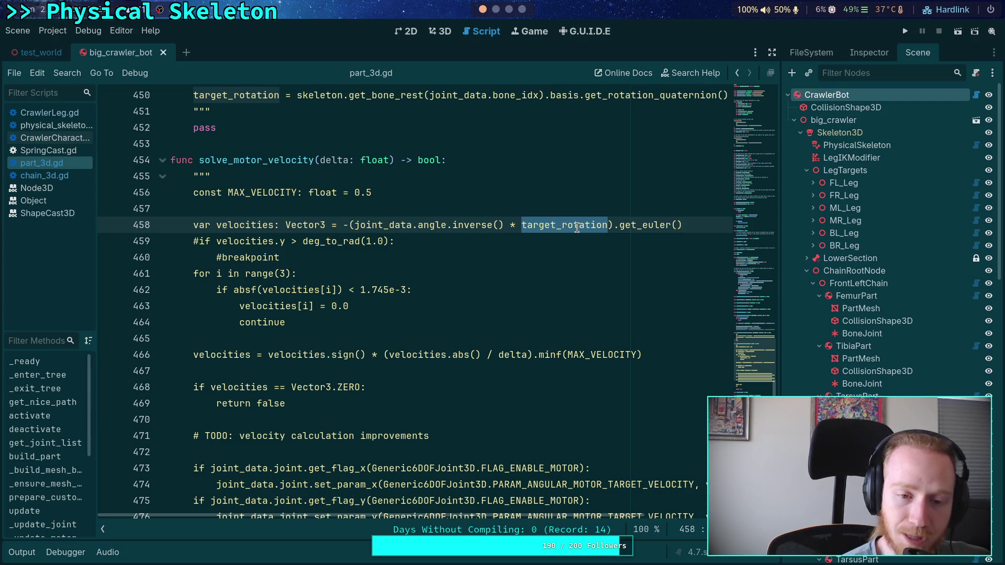
pyautogui.scroll(2, 577, 227)
pyautogui.doubleClick(234, 323)
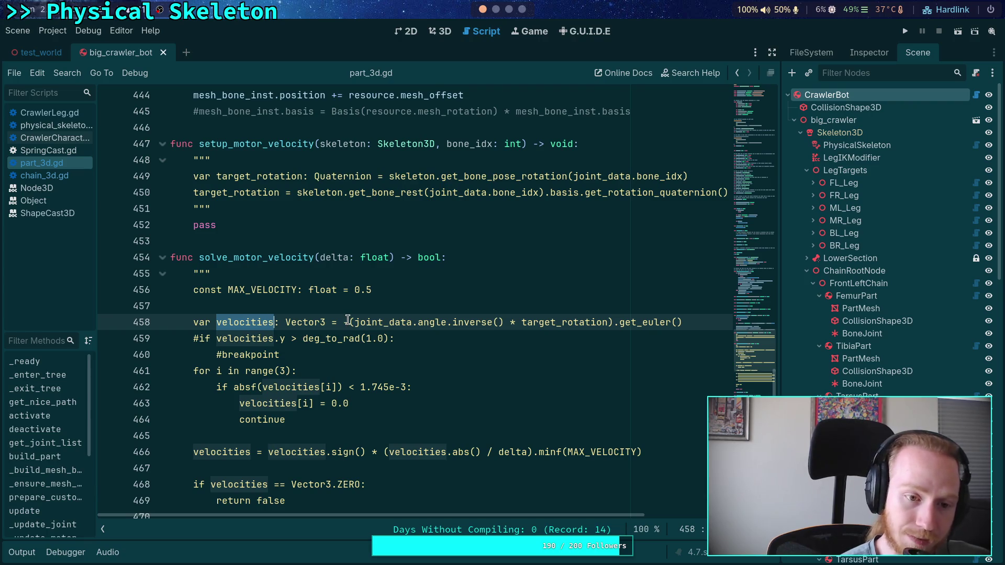
pyautogui.click(73, 140)
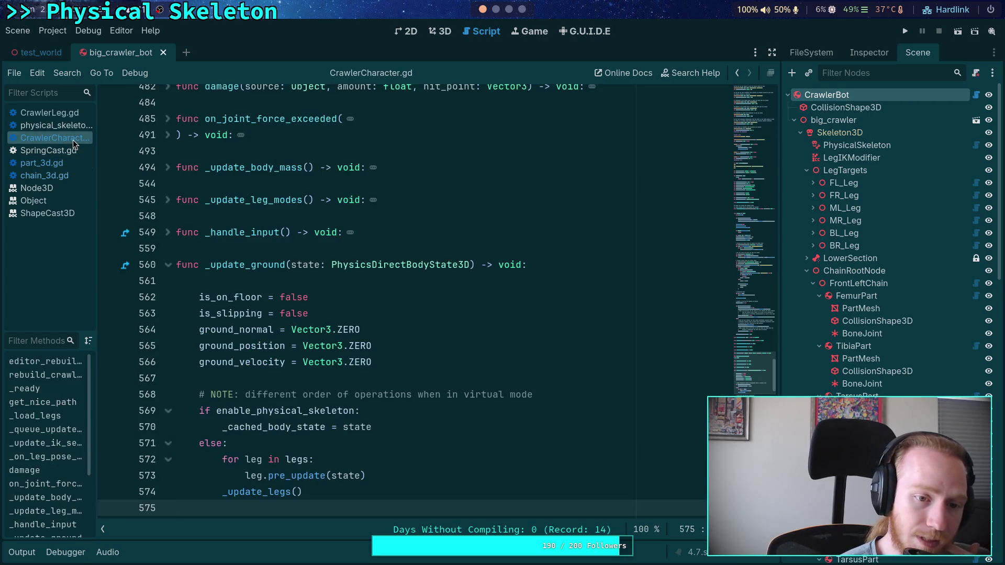
# - Return to chain_3d.gd and scroll up from line 277 toward the update() function
pyautogui.click(74, 163)
pyautogui.click(75, 177)
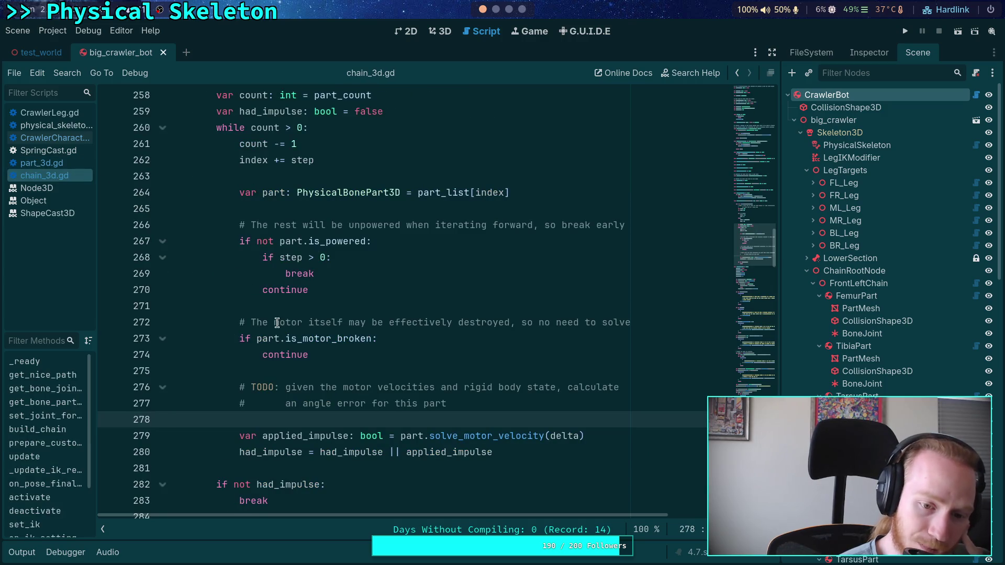
pyautogui.click(478, 405)
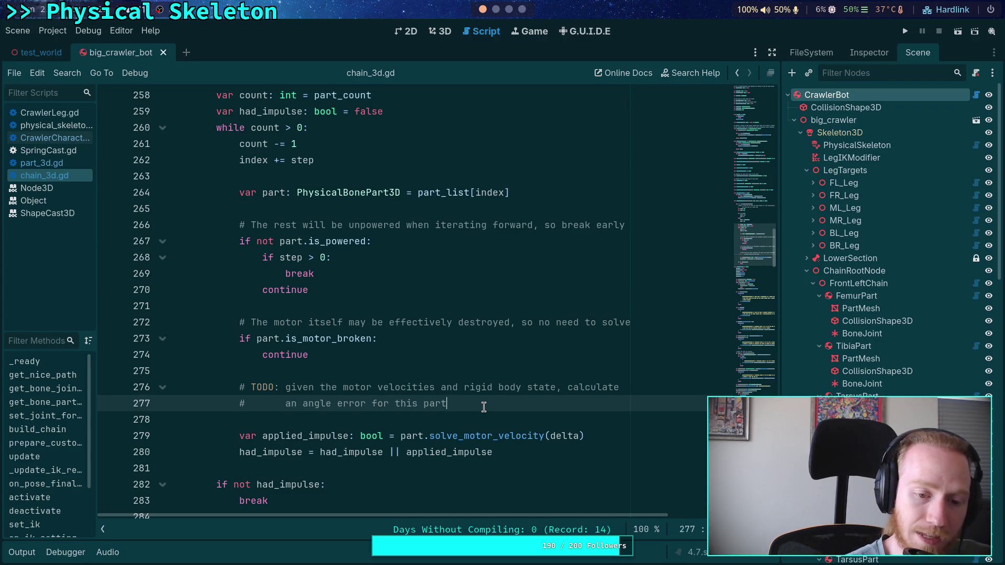
pyautogui.scroll(-4, 469, 388)
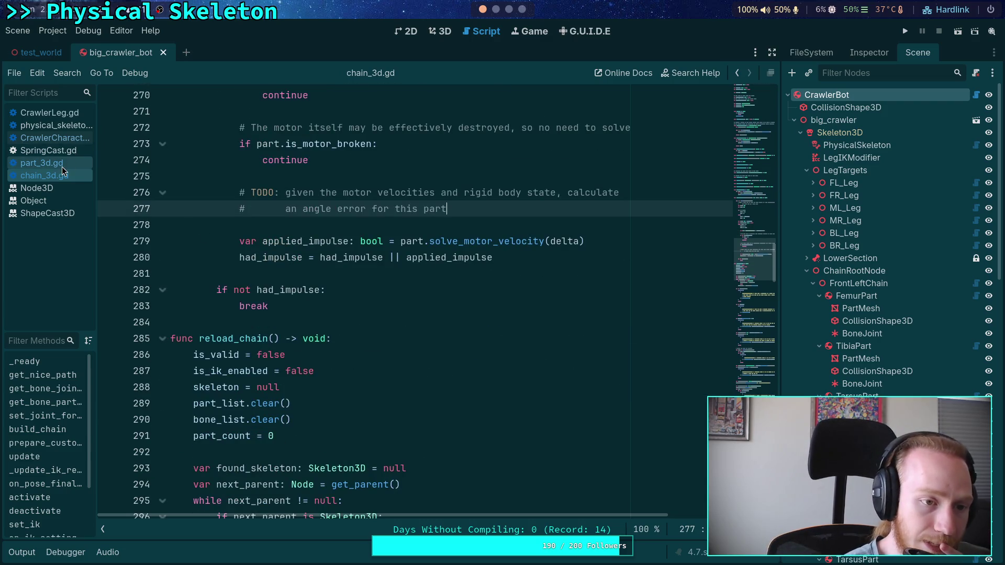
pyautogui.scroll(15, 363, 260)
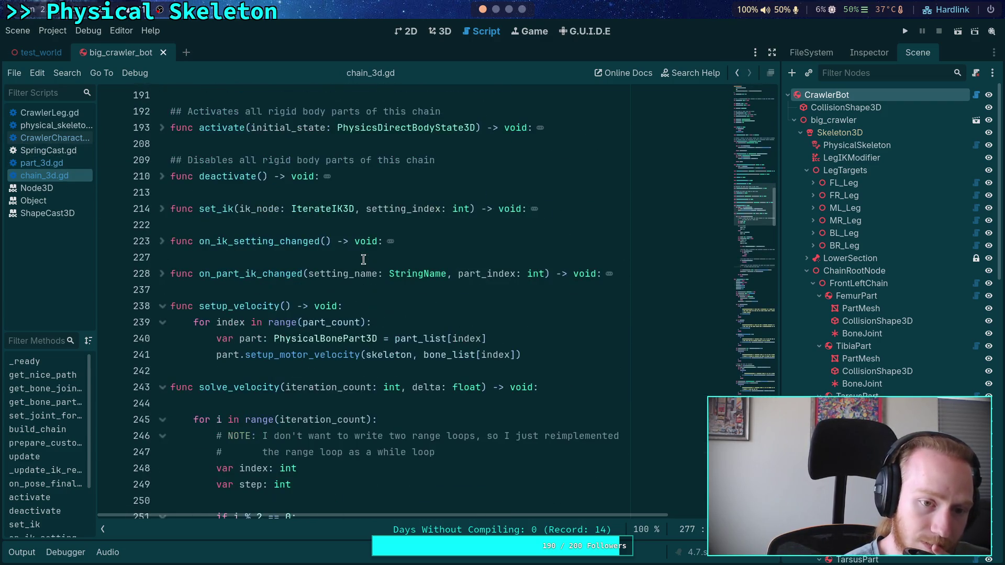
pyautogui.scroll(3, 188, 208)
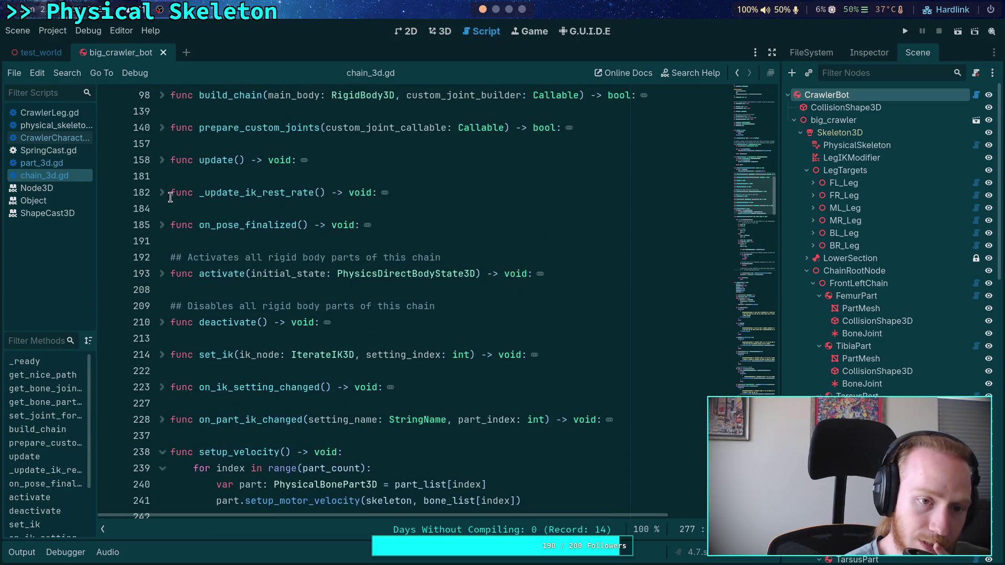
pyautogui.scroll(2, 169, 220)
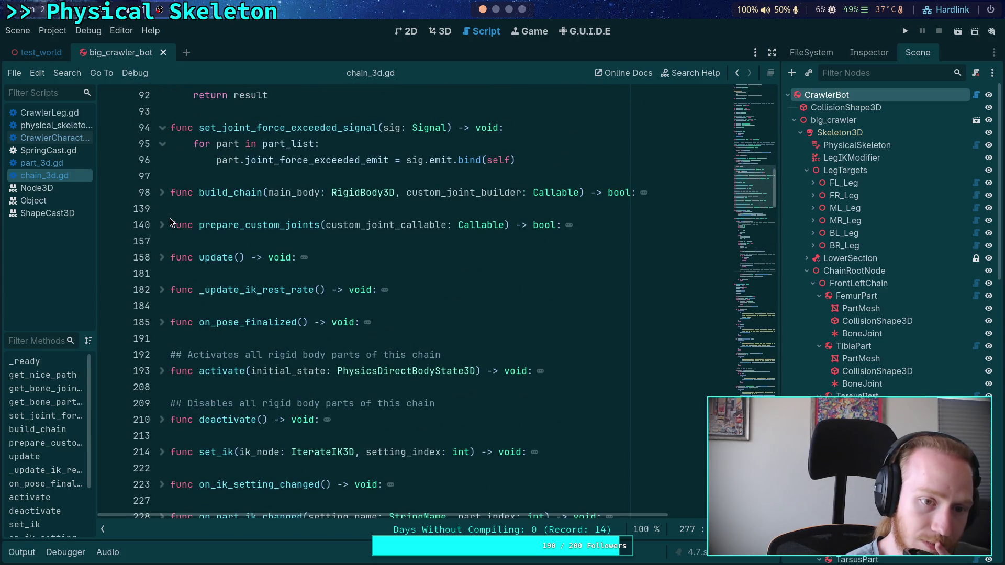
# - Unfold update() at line 158 and highlight its TODO and IDEA comments, including the June 13 date
pyautogui.click(162, 257)
pyautogui.scroll(-8, 225, 233)
pyautogui.scroll(2, 264, 252)
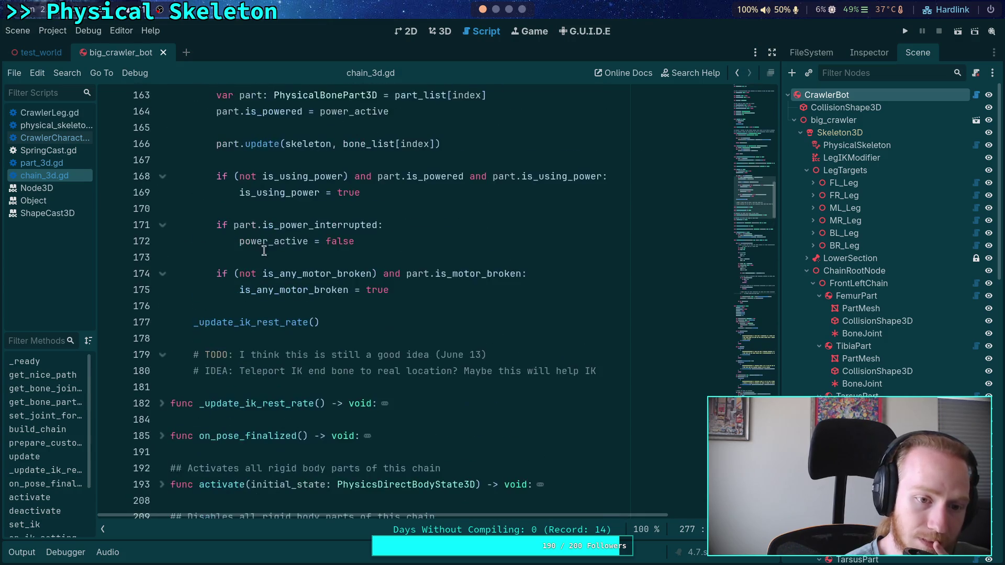
pyautogui.tripleClick(602, 370)
pyautogui.moveTo(602, 370); pyautogui.dragTo(292, 359)
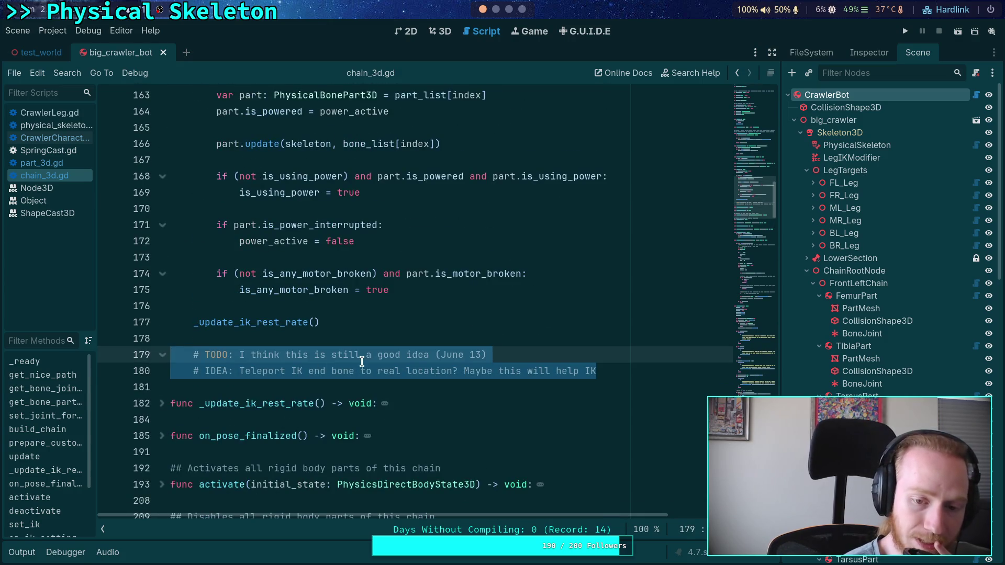
pyautogui.click(421, 357)
pyautogui.moveTo(430, 356); pyautogui.dragTo(509, 356)
pyautogui.click(474, 358)
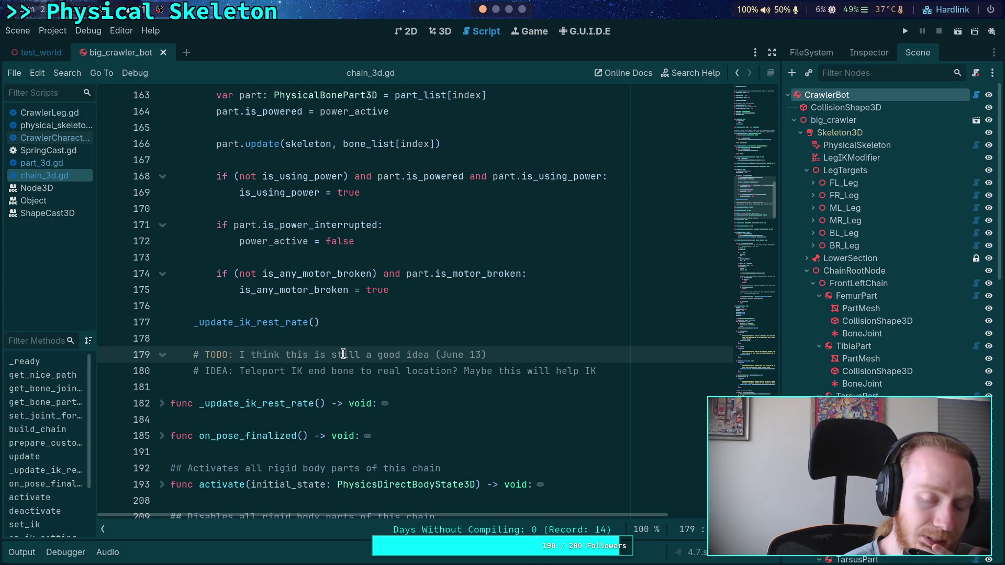
pyautogui.click(630, 371)
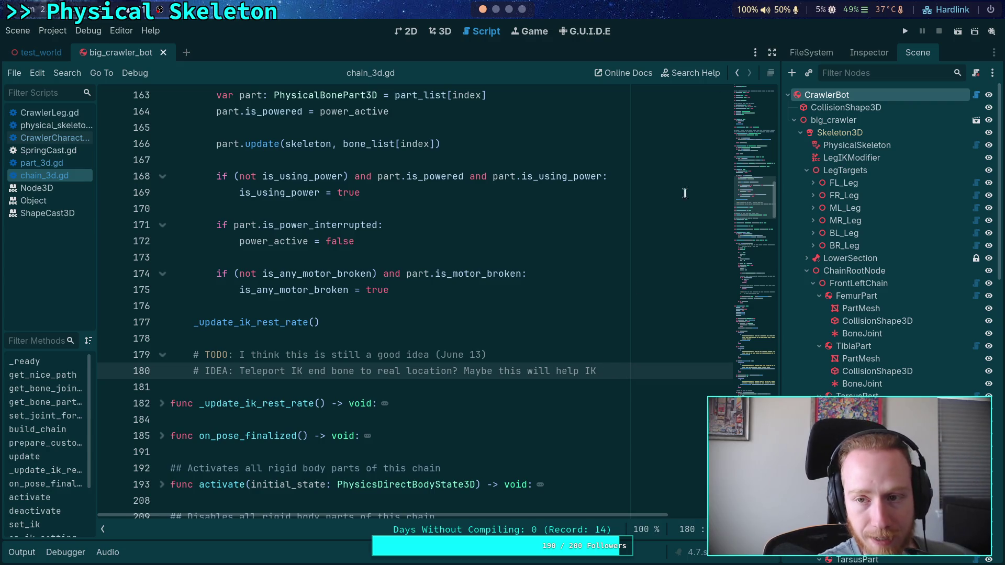
# - Run the project to watch the crawler bot's legs move in a game window
pyautogui.click(905, 31)
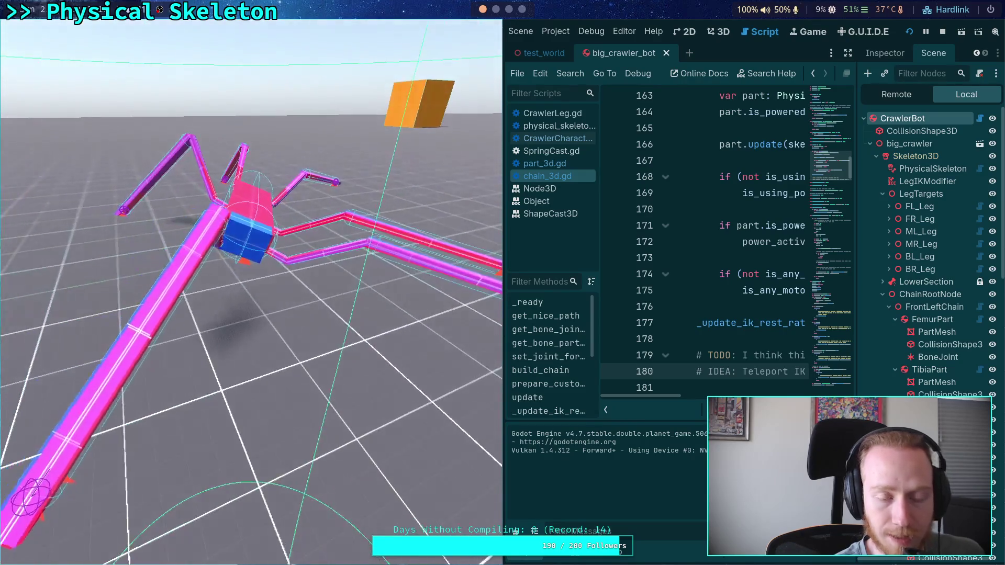
# - Stop the crawler test run and scroll chain_3d.gd down to setup_velocity and solve_velocity
pyautogui.click(943, 31)
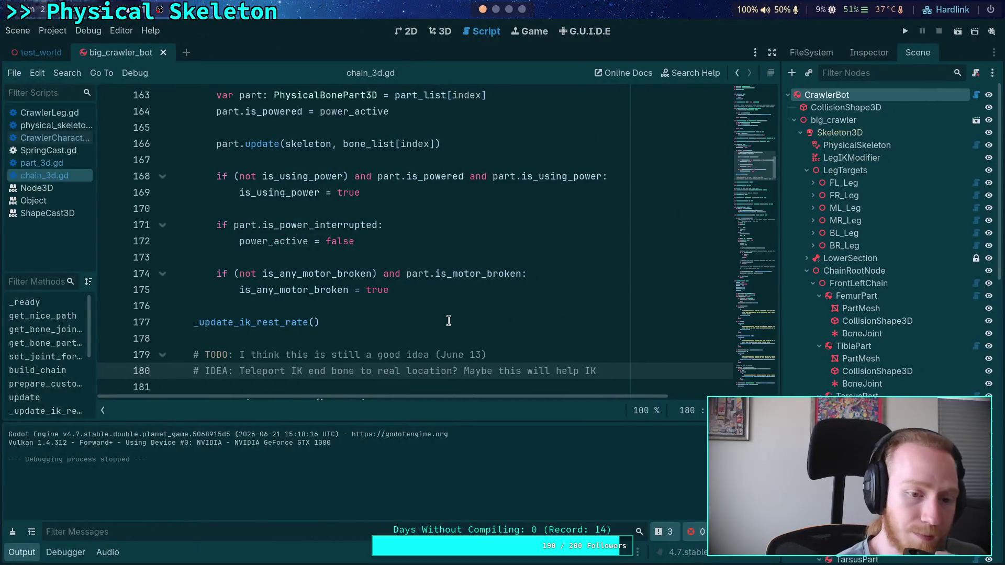
pyautogui.click(494, 321)
pyautogui.scroll(-2, 494, 299)
pyautogui.click(514, 286)
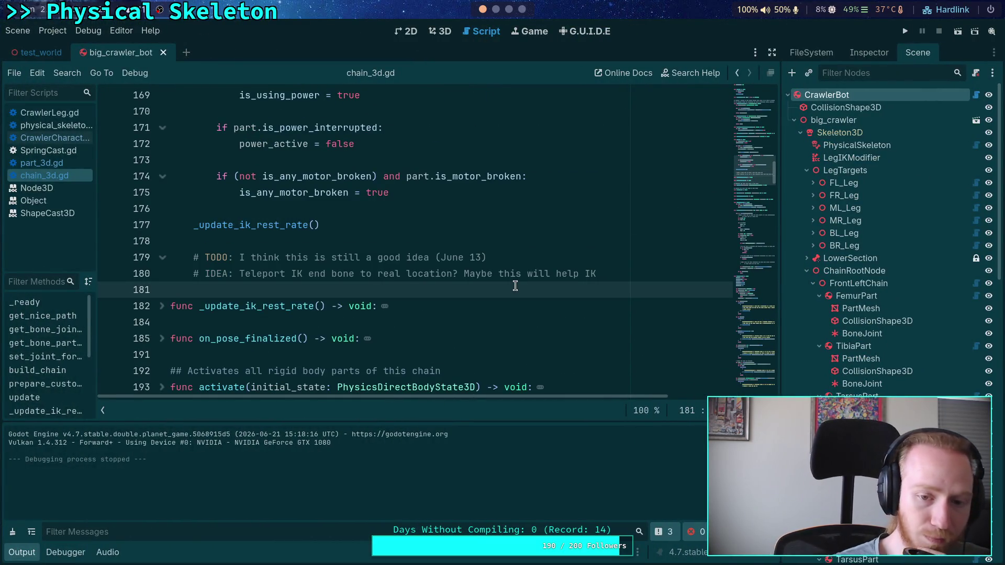
pyautogui.scroll(-6, 515, 286)
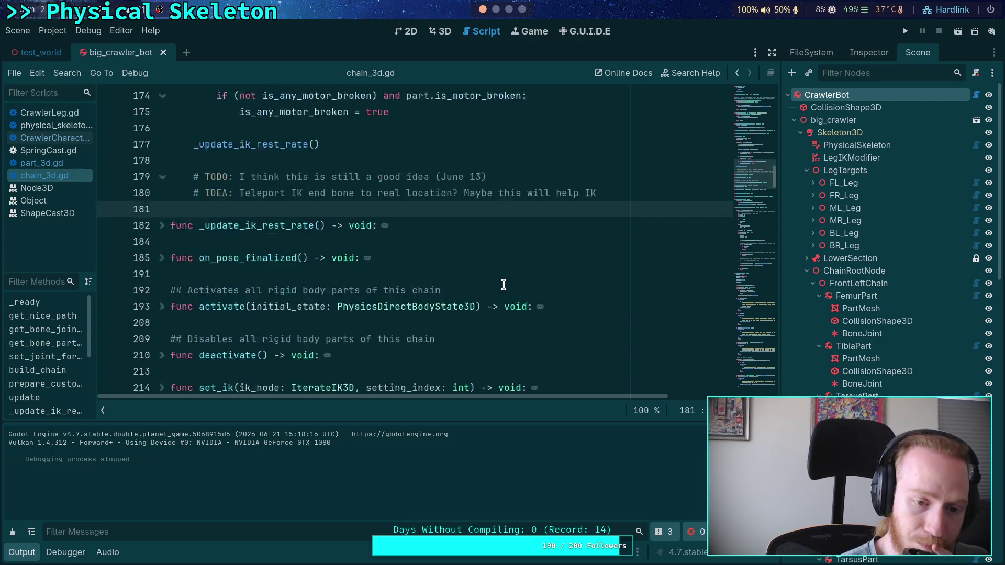
pyautogui.click(379, 338)
pyautogui.scroll(-3, 379, 338)
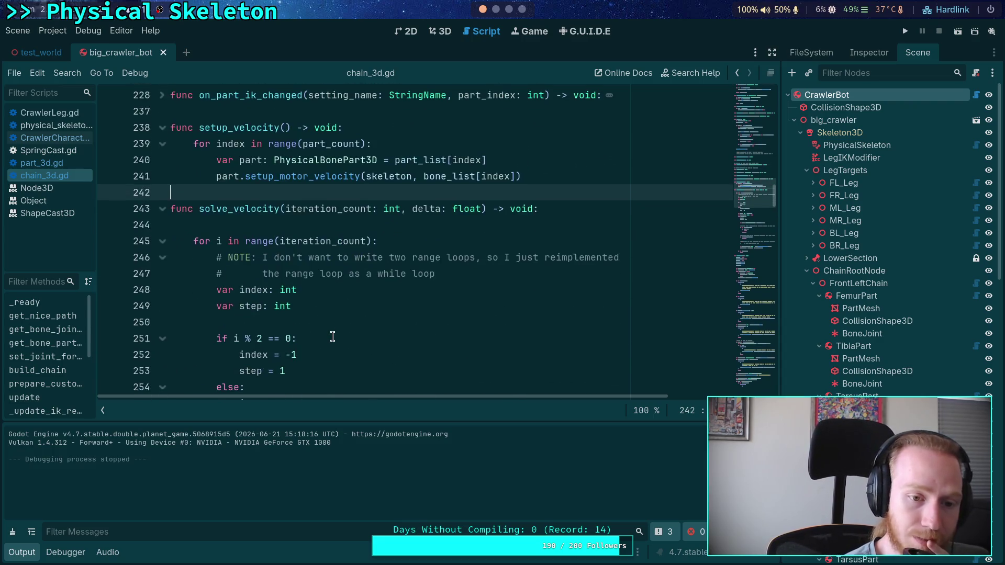